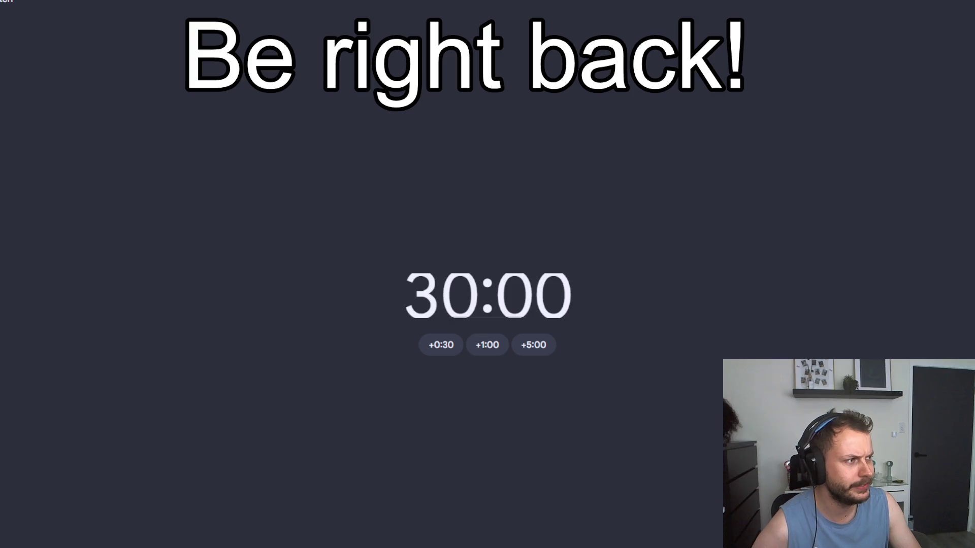
Step: Set the Be right back timer to 00:00:01, start it, and reset it once it finishes
click(619, 295)
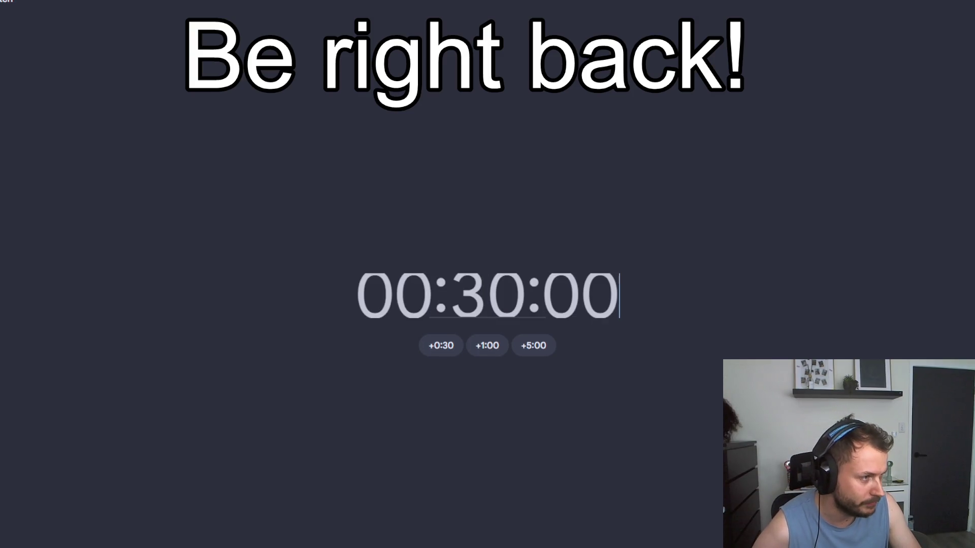
text(1)
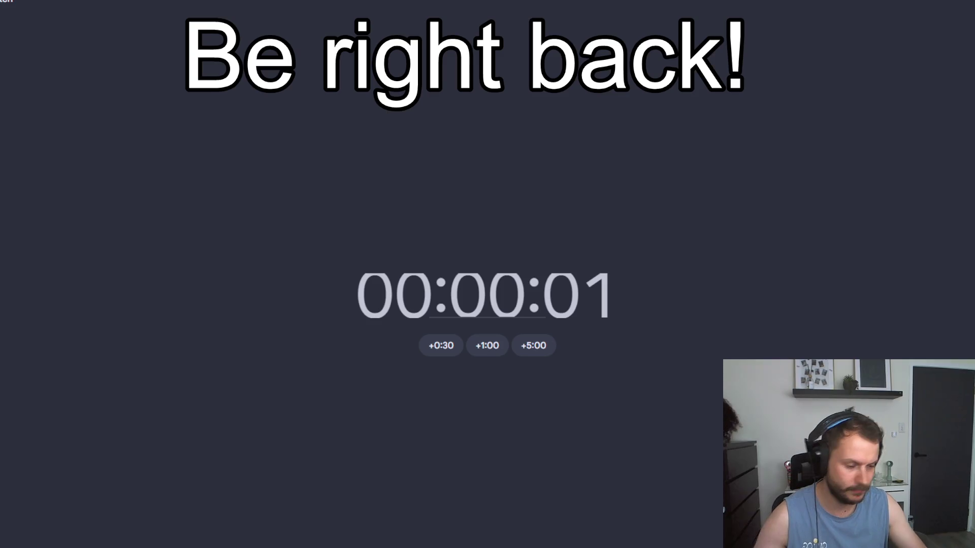
key(Return)
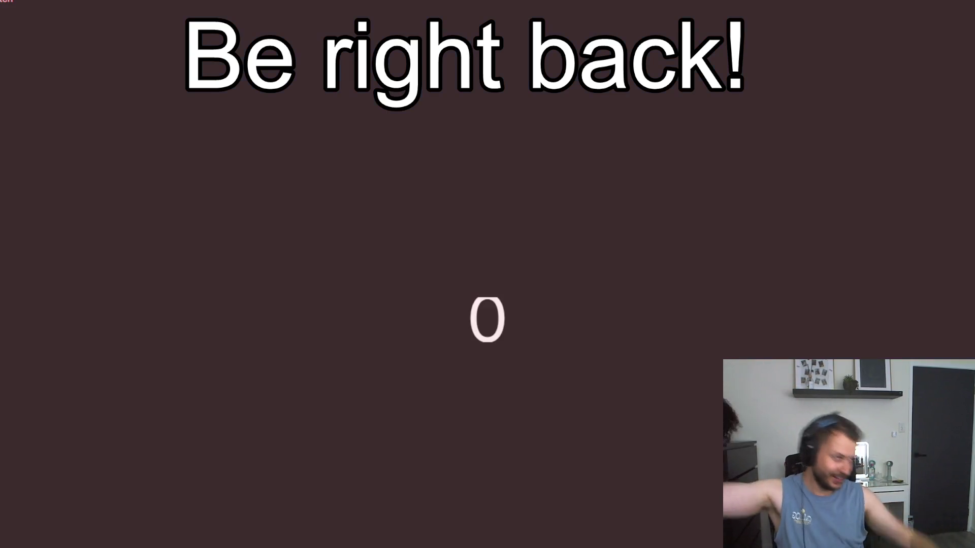
key(Return)
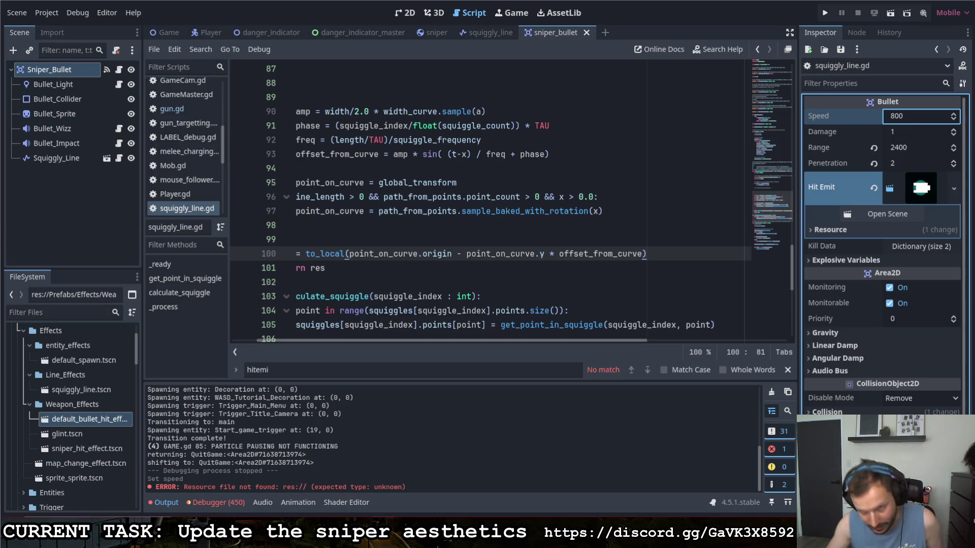
Step: Run the game and fire a couple of sniper shots while moving in the first room
click(825, 14)
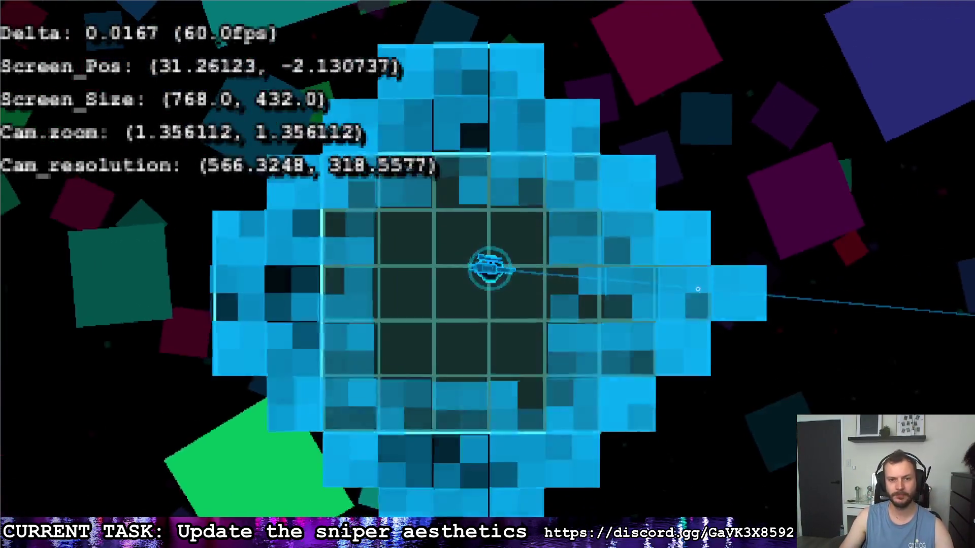
key(s)
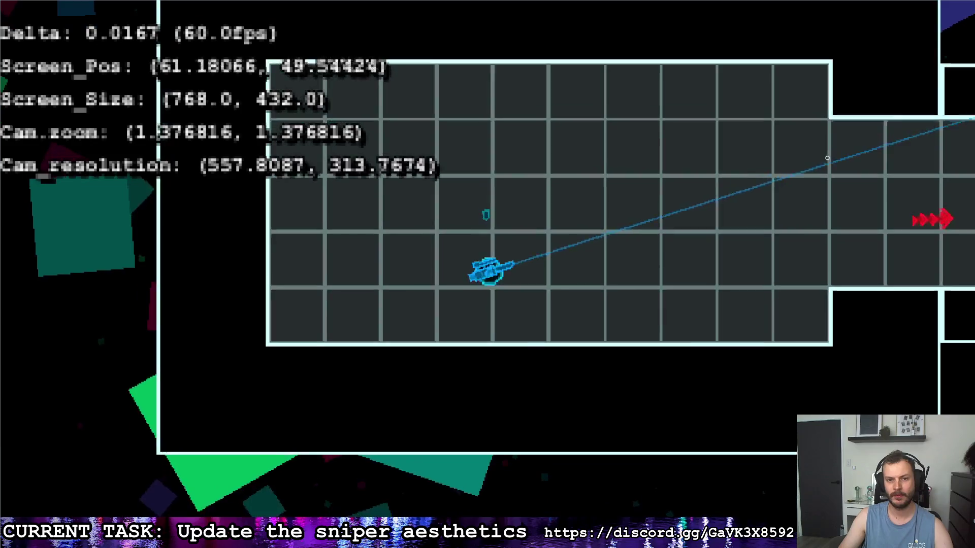
click(827, 157)
key(d)
key(w)
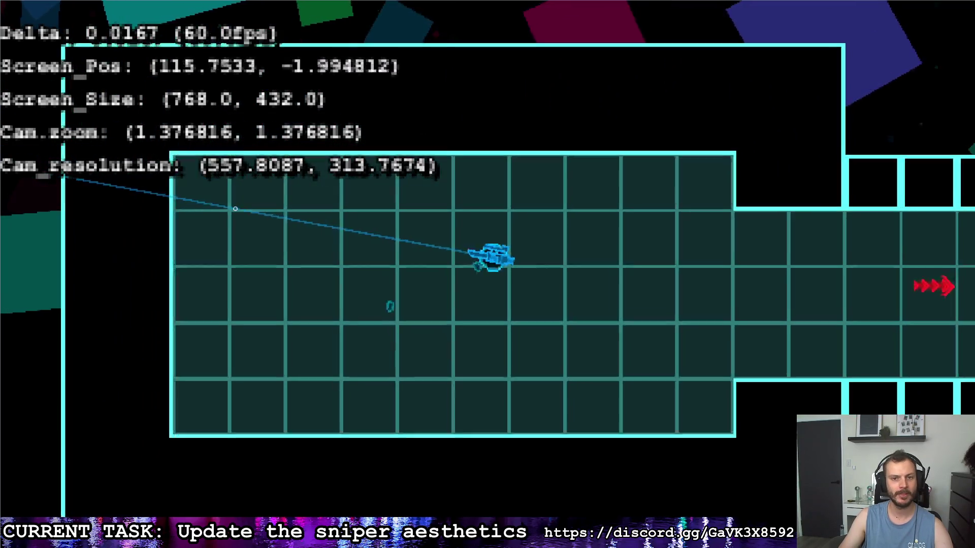
click(235, 208)
Step: Move around the rooms with WASD and fire another sniper shot along the aim line
key(a)
key(w)
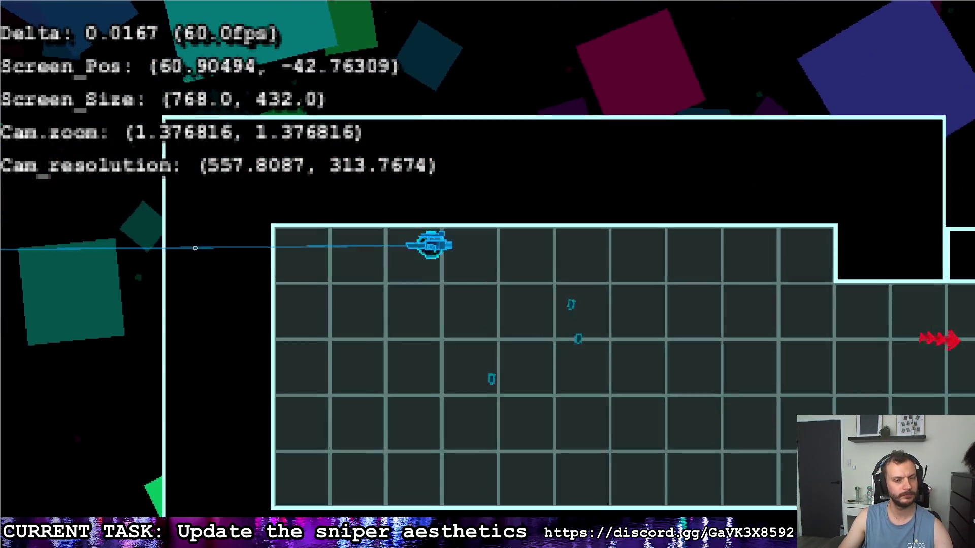
key(s)
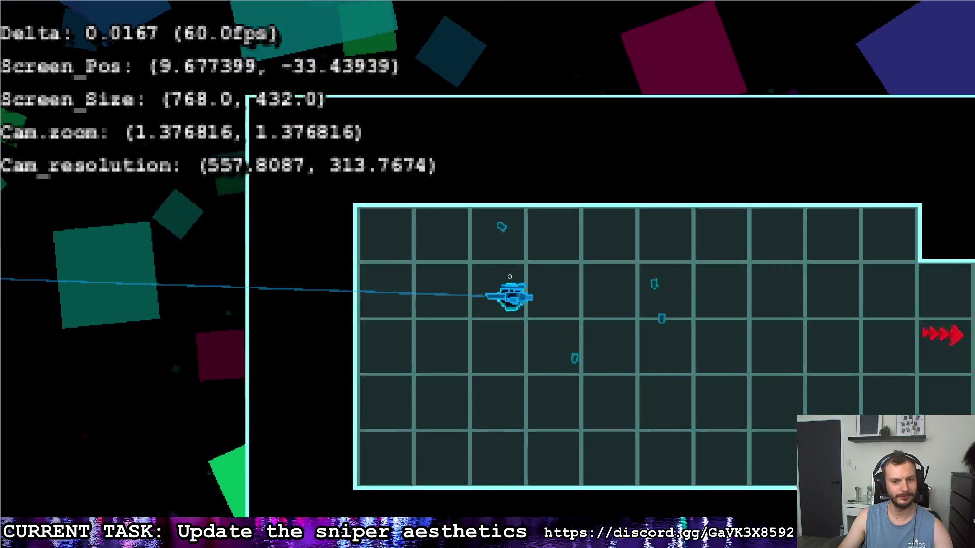
key(d)
key(s)
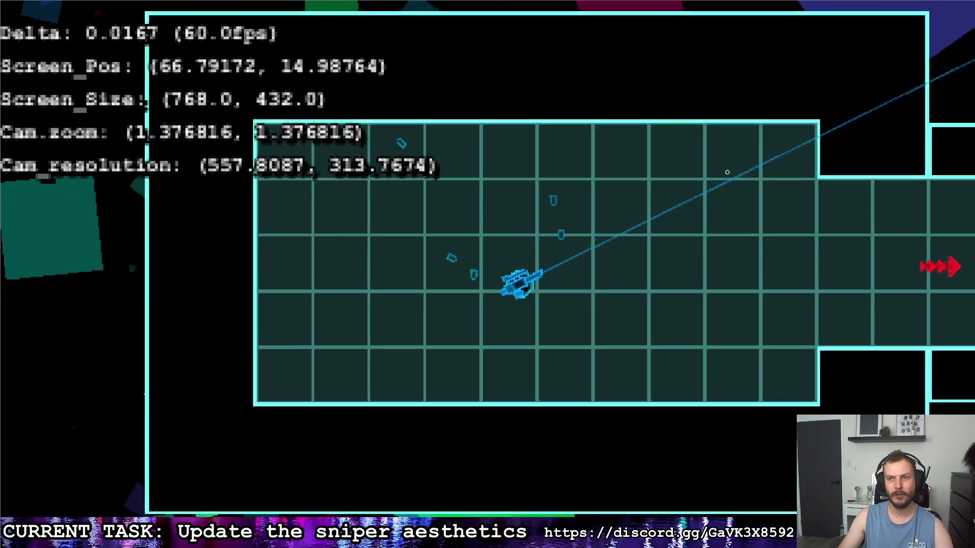
key(d)
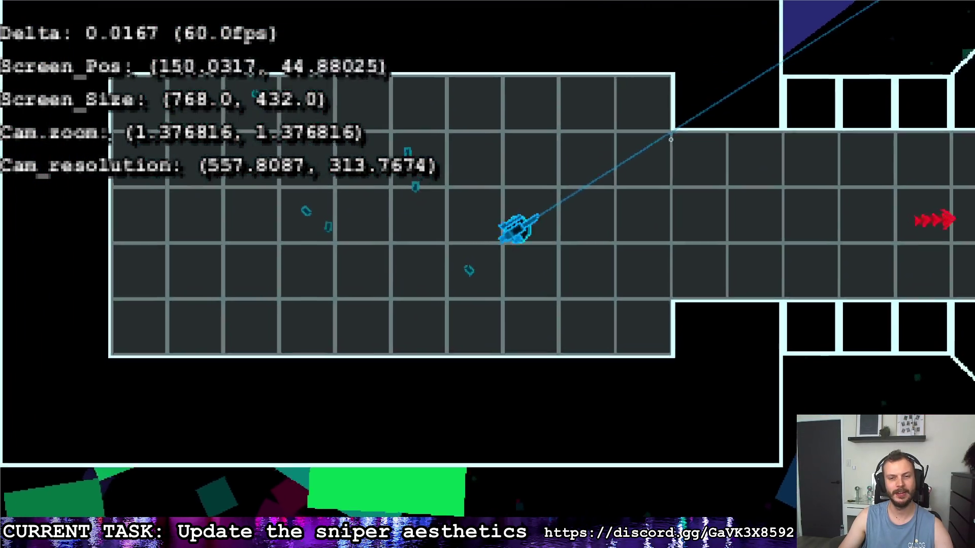
key(w)
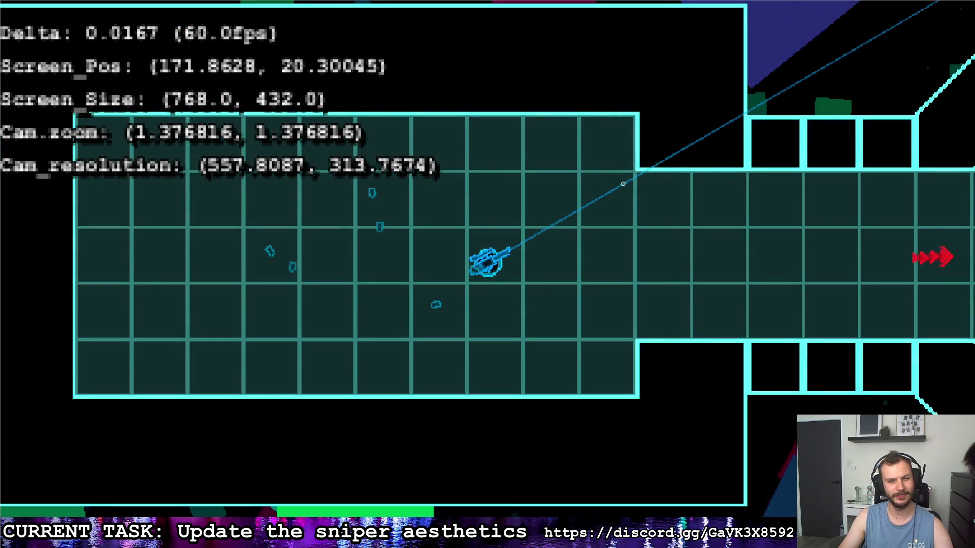
key(a)
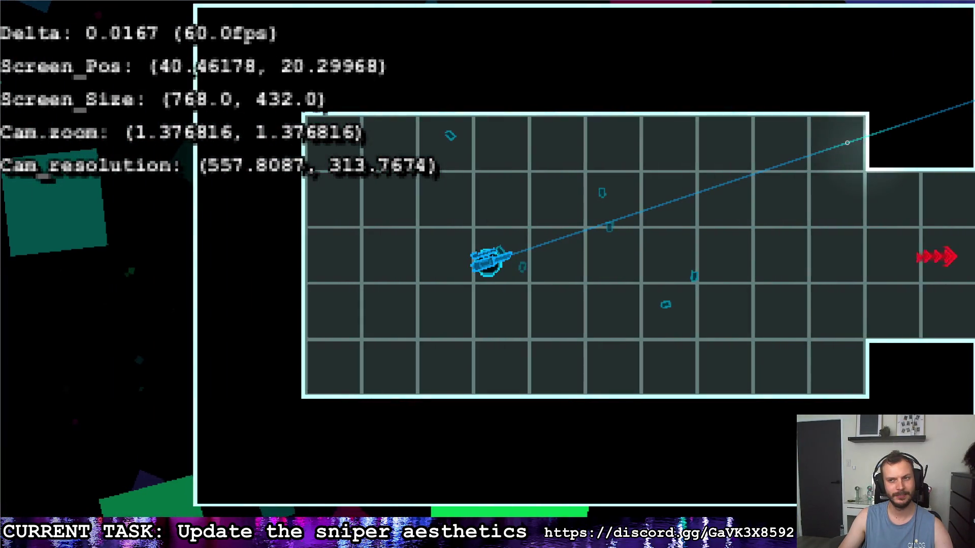
key(w)
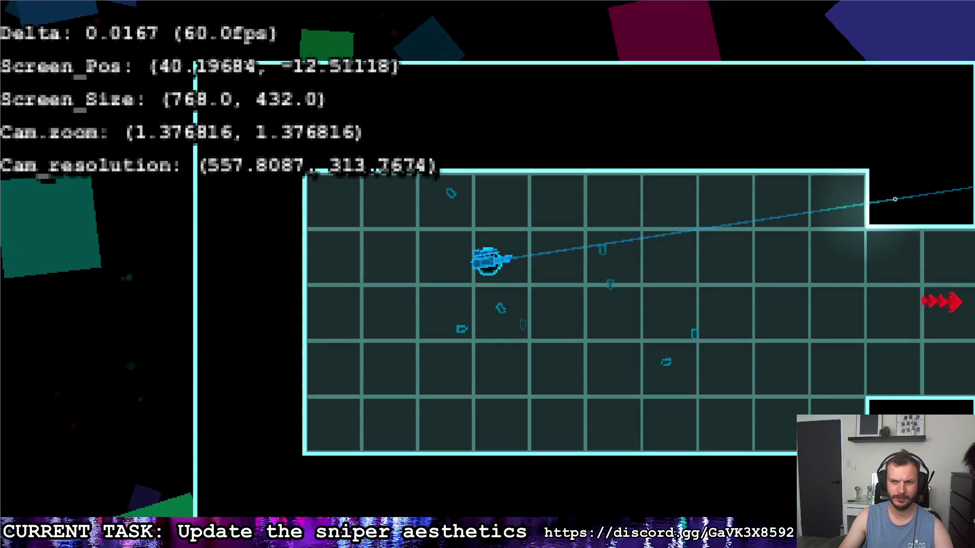
key(d)
key(s)
click(788, 89)
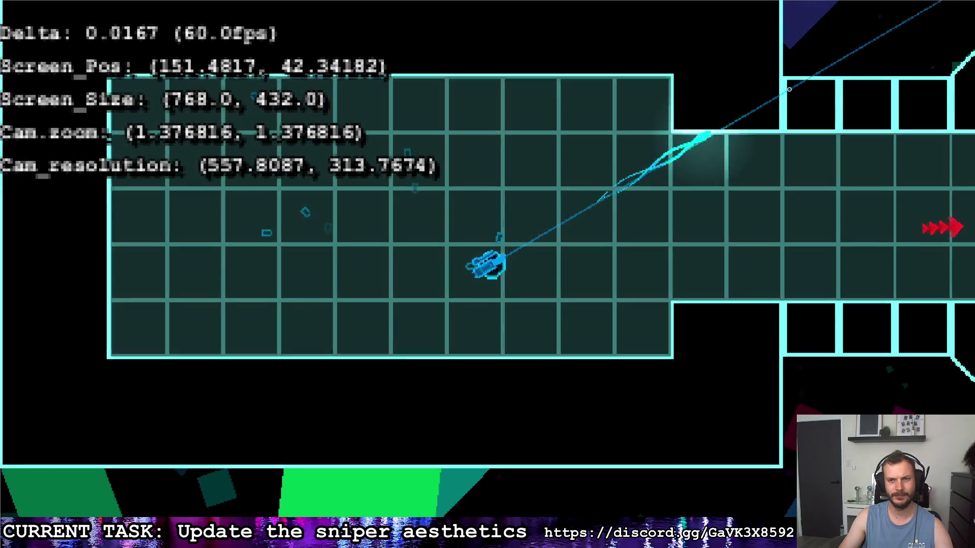
Step: Move through the corridor and shoot the red enemy with the sniper
key(d)
key(w)
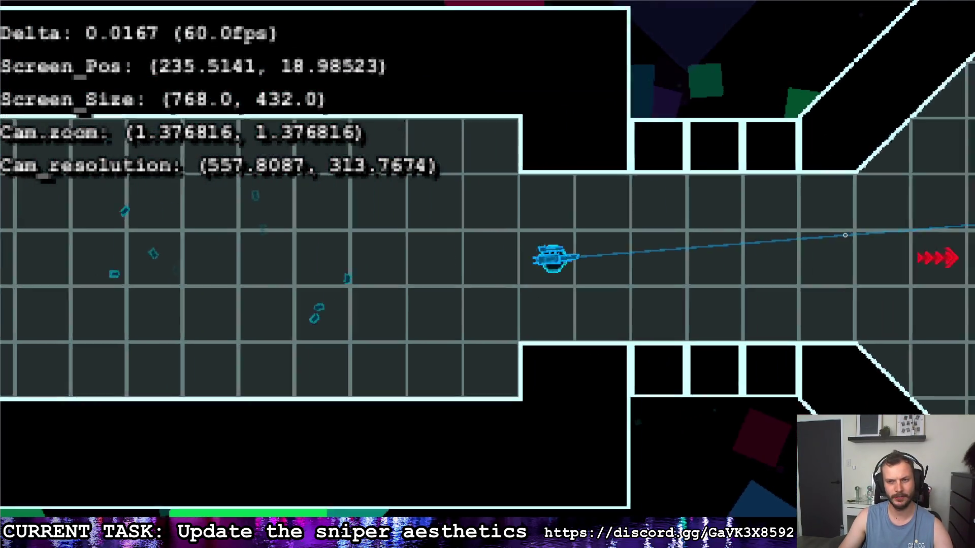
key(d)
key(s)
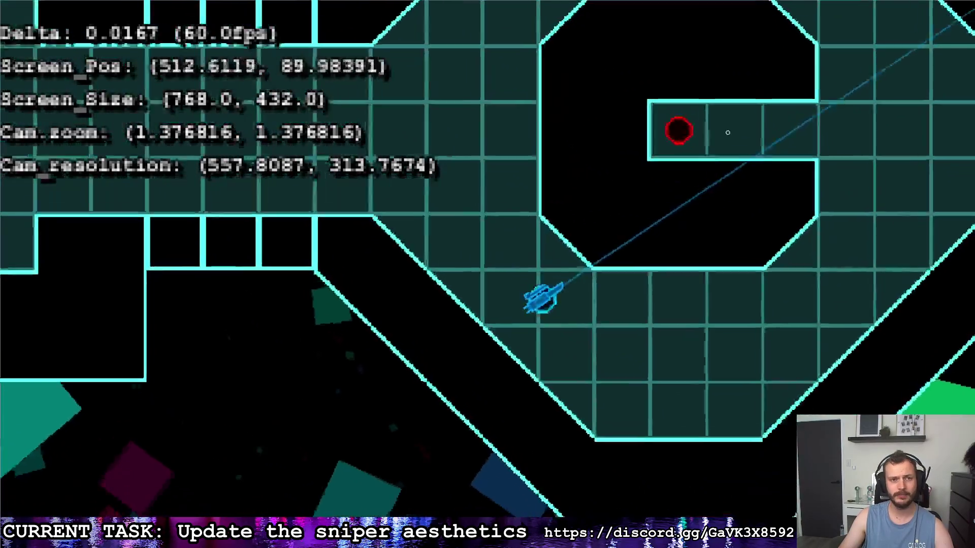
key(d)
key(w)
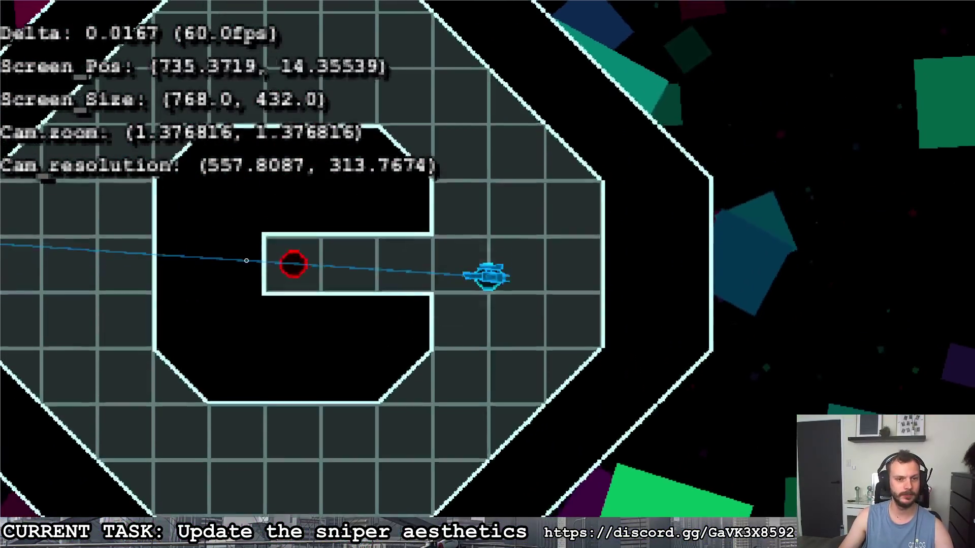
click(246, 261)
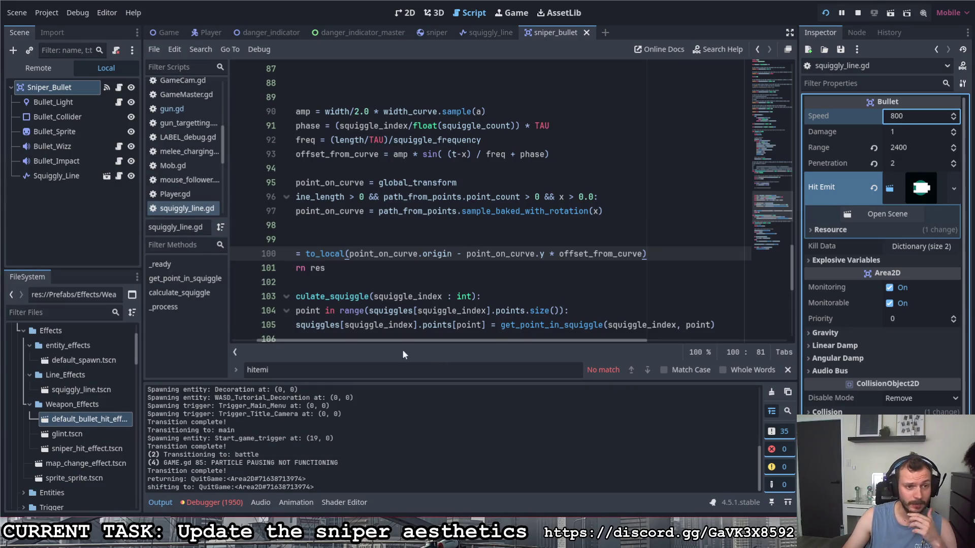
Step: From the sniper_bullet scene, open the Hit Emit scene and show its DeleteAfterComplete script
click(487, 32)
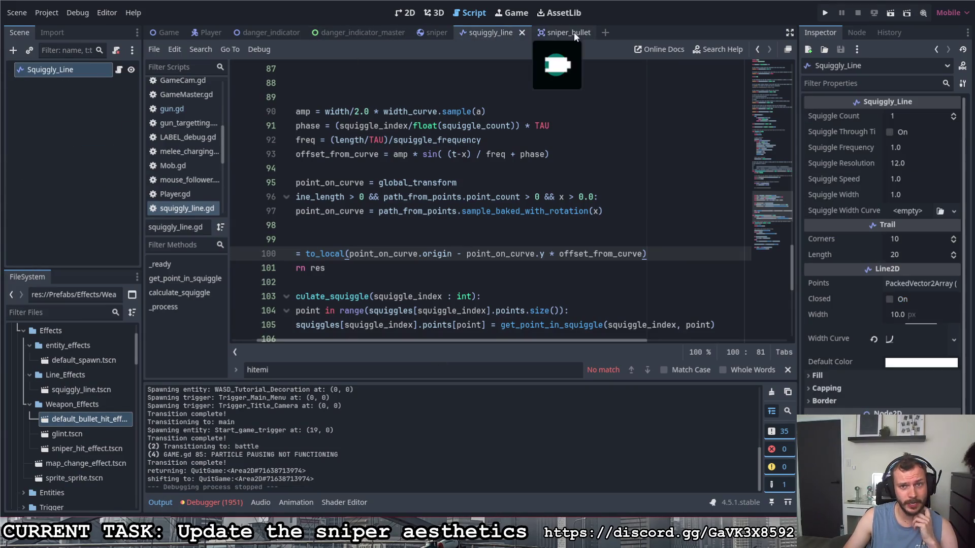
click(569, 33)
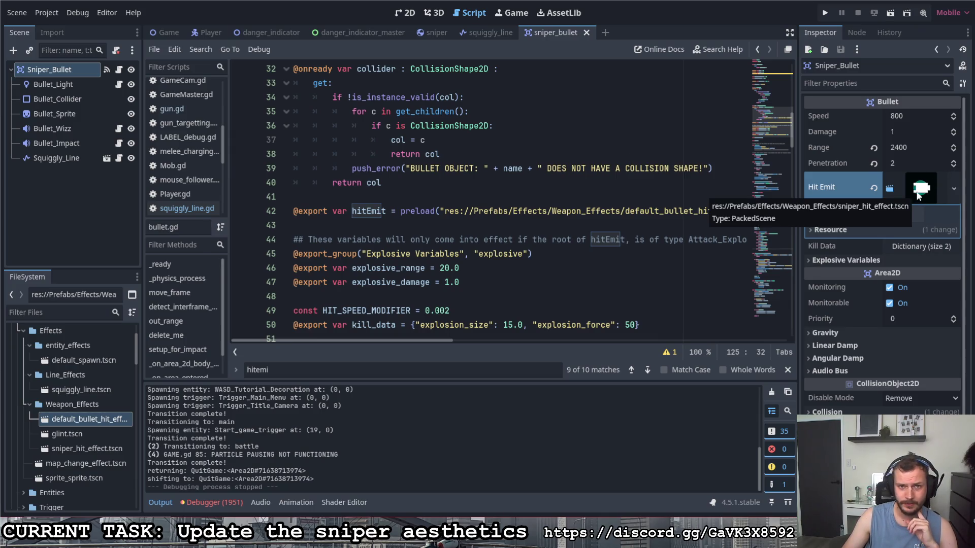
click(918, 196)
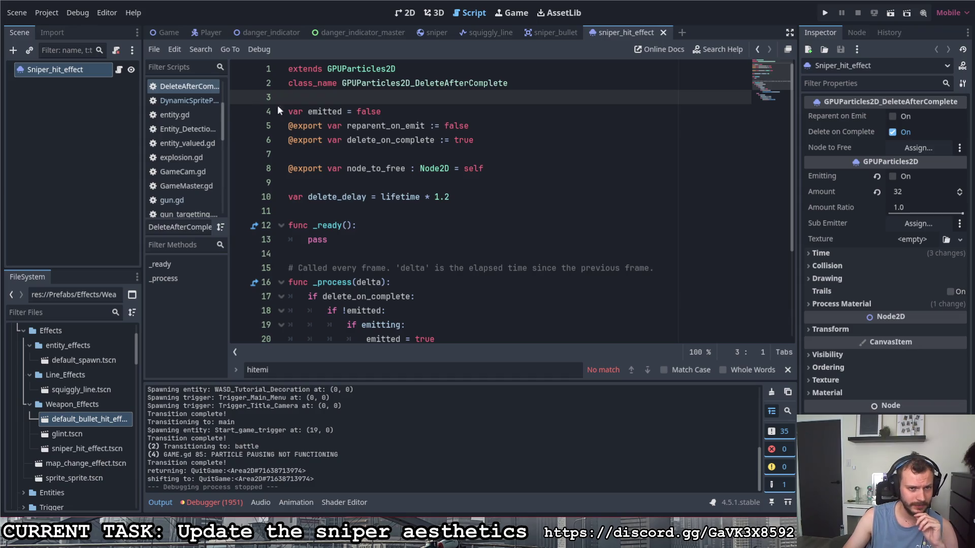
scroll(280, 110, down, 3)
click(406, 13)
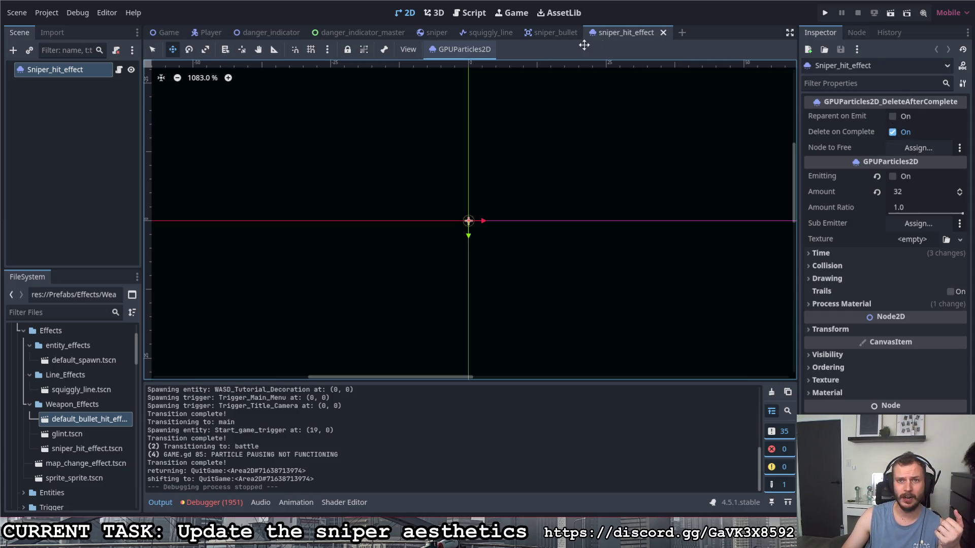
click(119, 70)
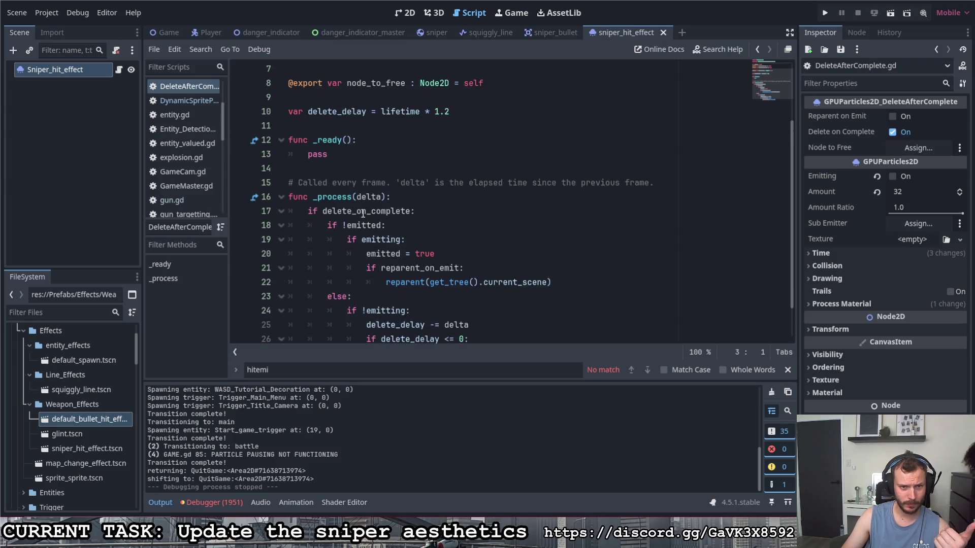
scroll(363, 213, up, 2)
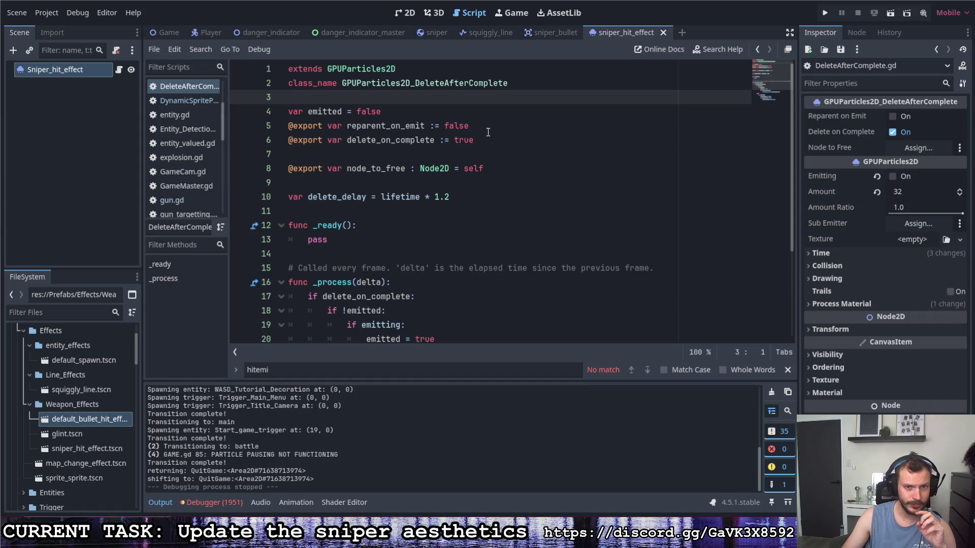
click(463, 112)
key(Return)
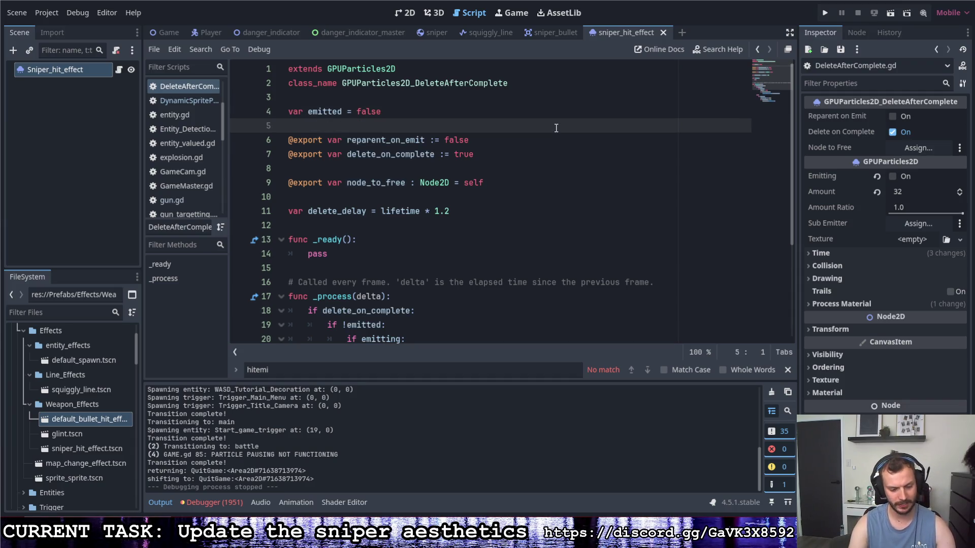
text(@export var)
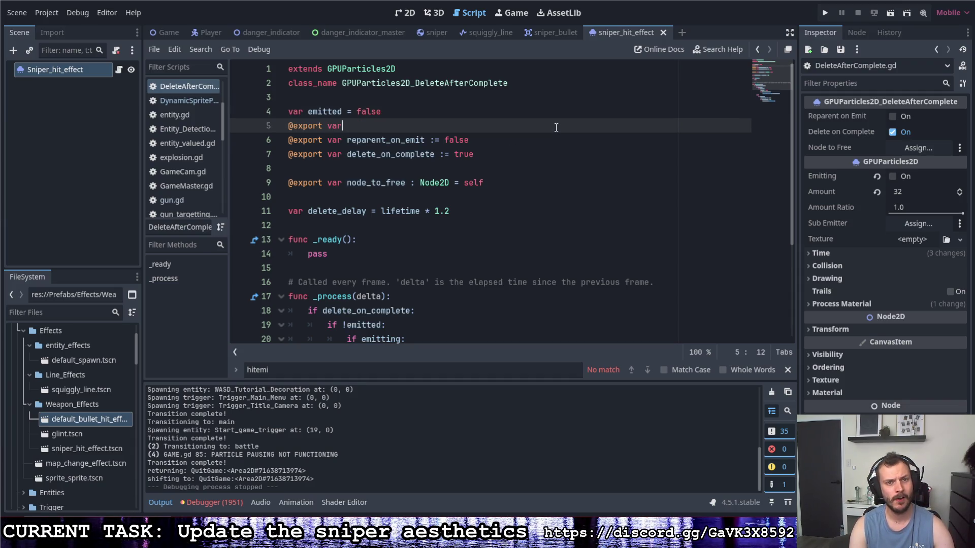
text( emit_)
text(on_)
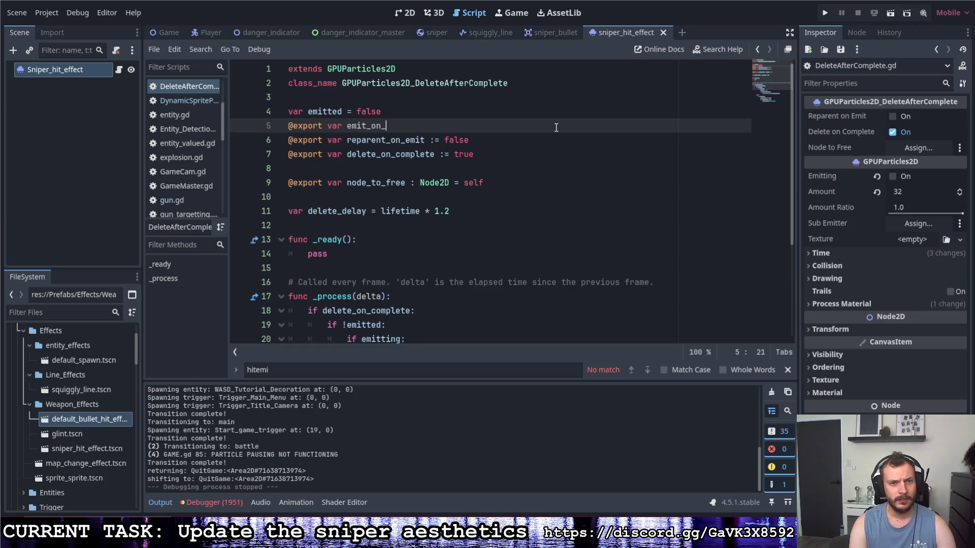
text(start := false)
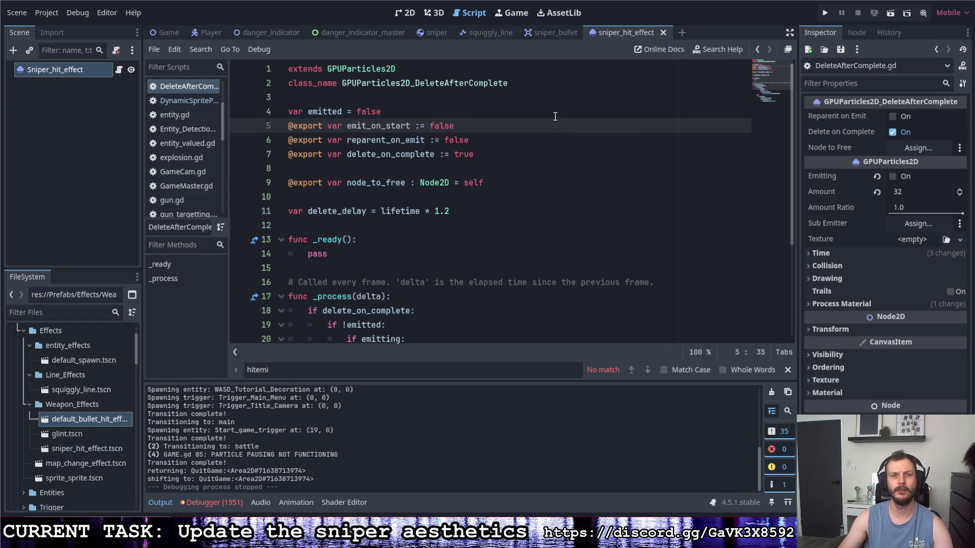
click(554, 112)
key(ctrl+s)
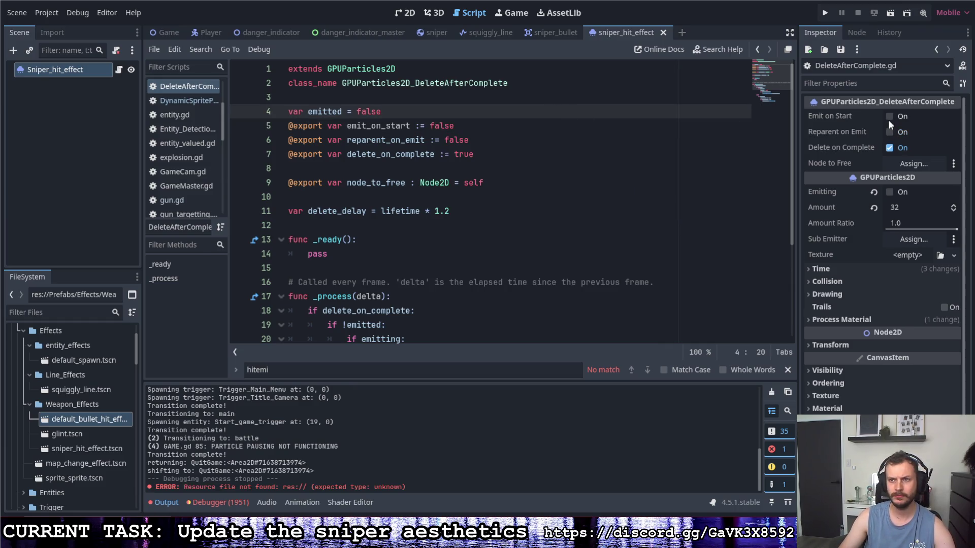
Step: Enable Emit on Start and Reparent on Emit in the Inspector
click(889, 117)
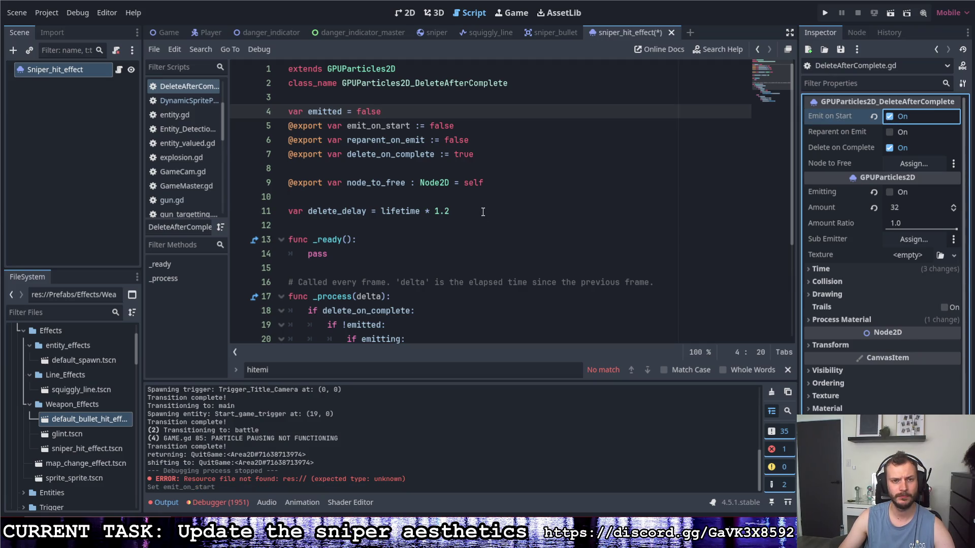
click(889, 132)
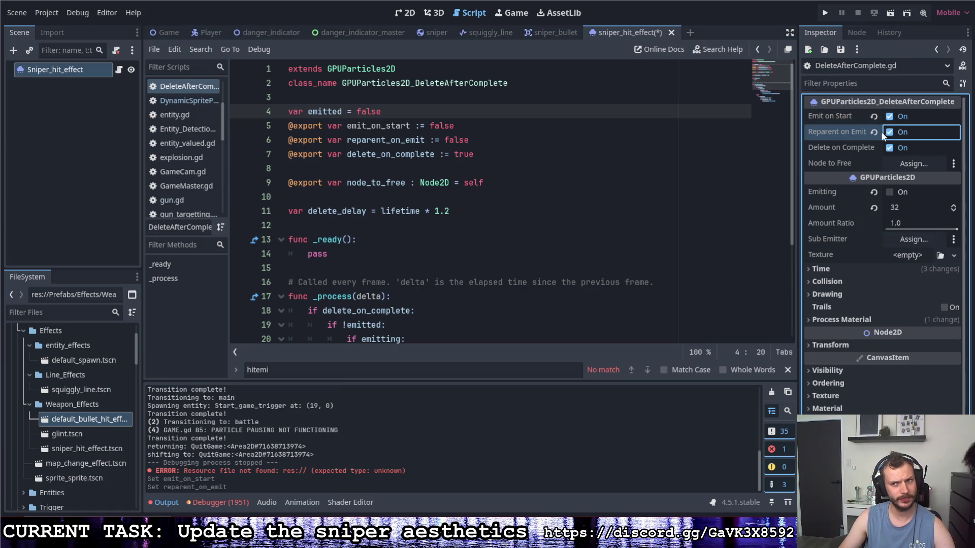
scroll(439, 226, down, 2)
scroll(438, 218, down, 1)
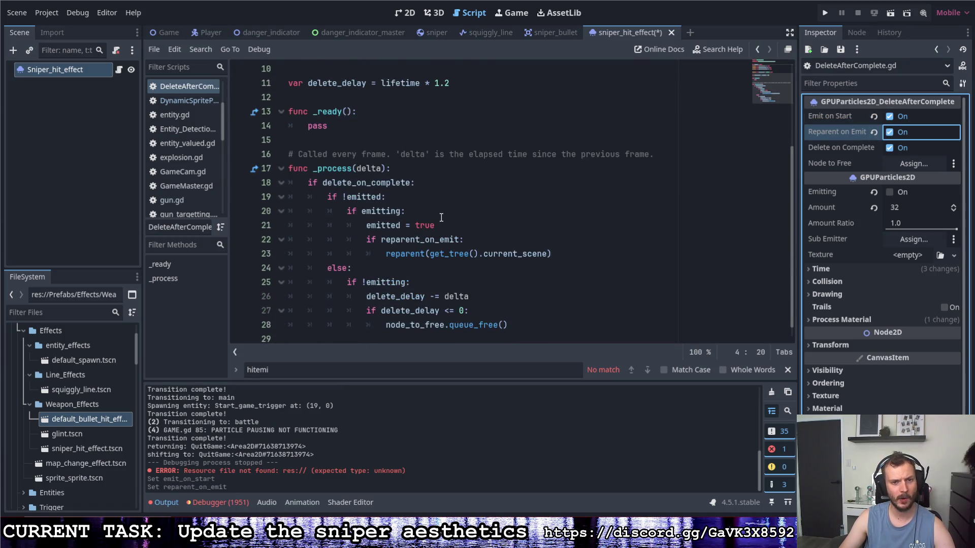
scroll(406, 164, up, 1)
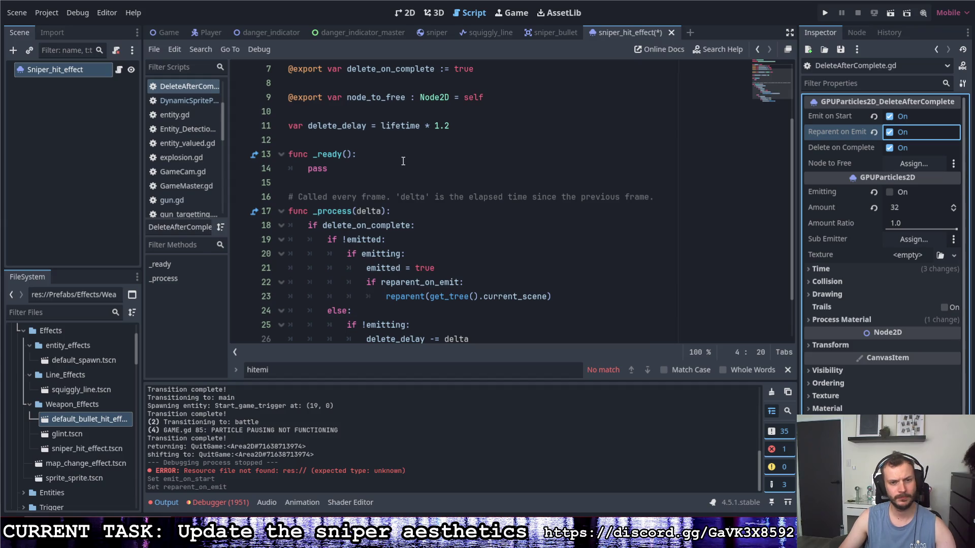
Step: Begin an 'if !emitting' condition on a new line inside _ready
click(375, 155)
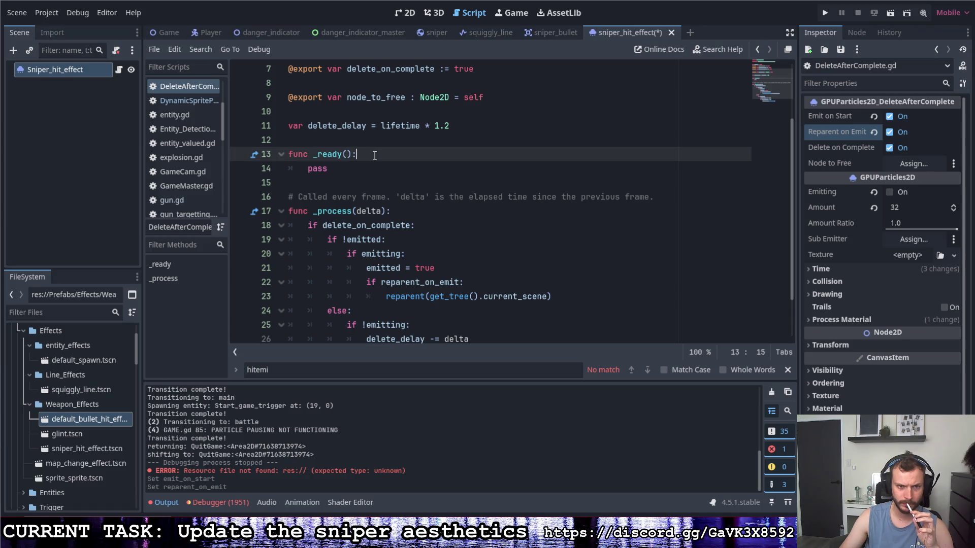
scroll(374, 155, down, 1)
scroll(375, 155, up, 2)
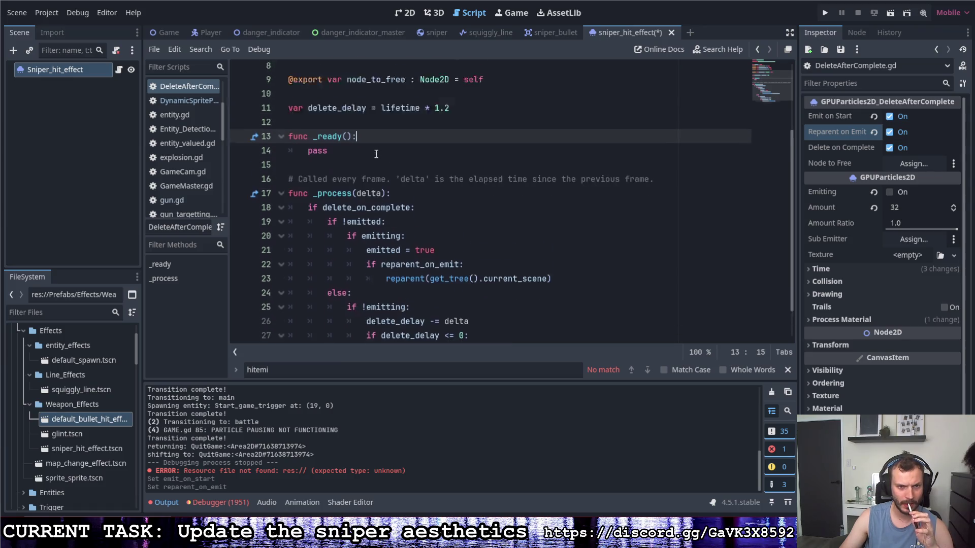
key(Return)
text(if)
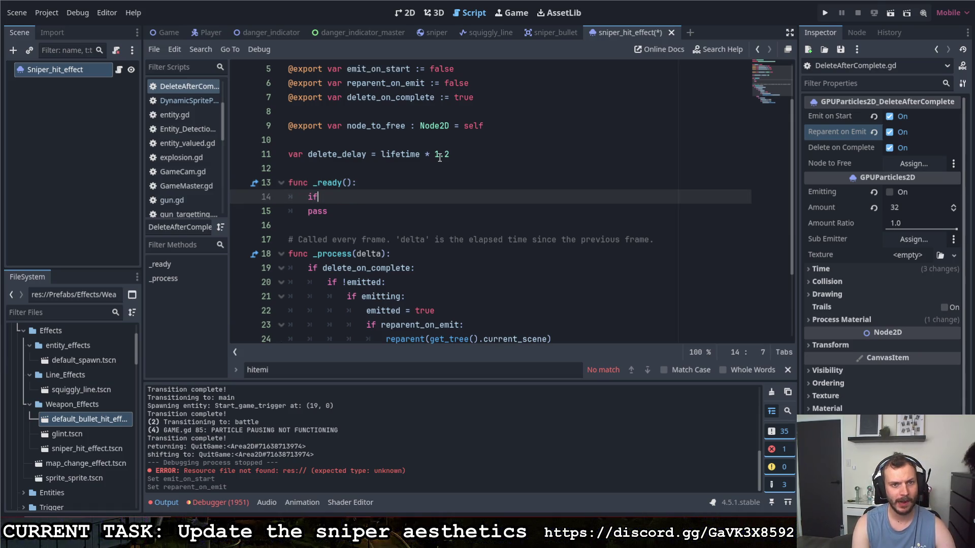
key(BackSpace)
key(BackSpace)
text(em)
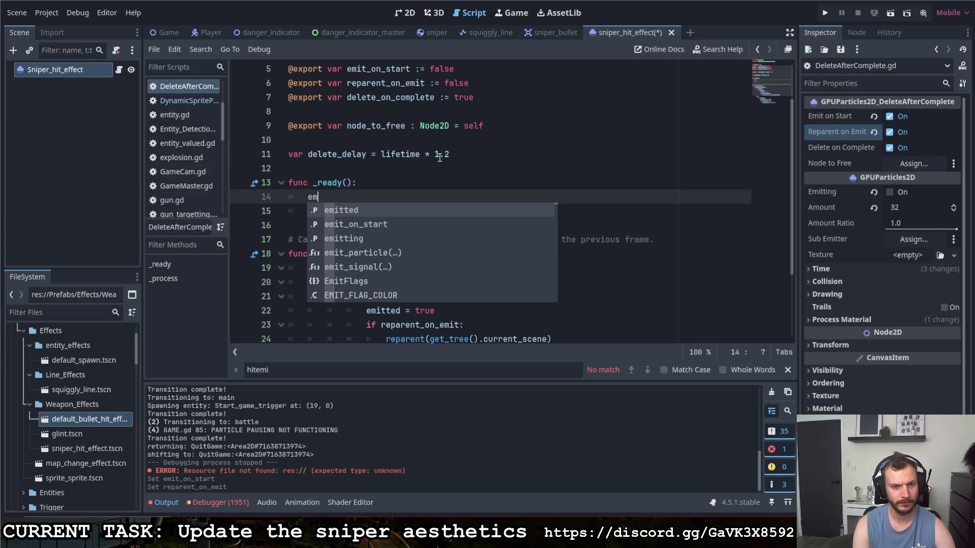
text(ittin)
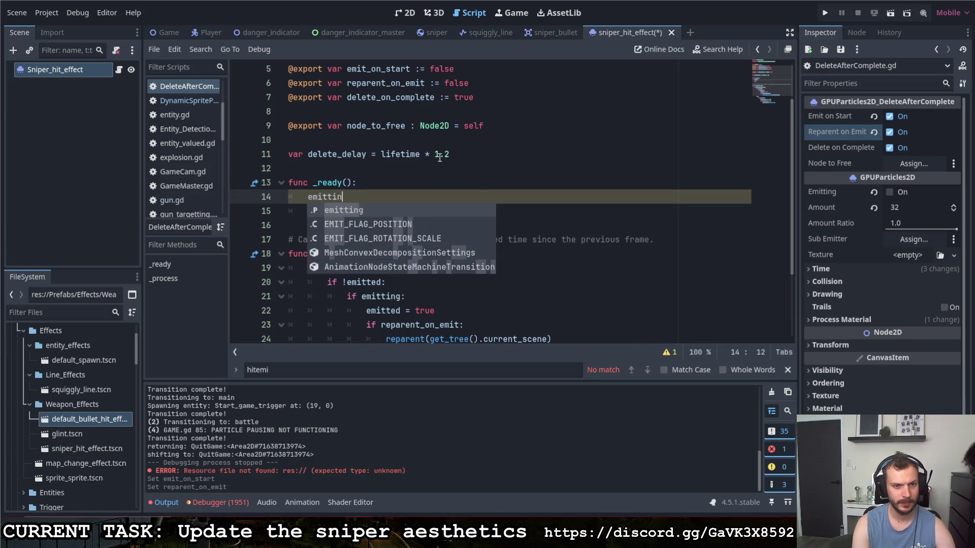
key(BackSpace)
key(BackSpace)
key(BackSpace)
text(f !emitt)
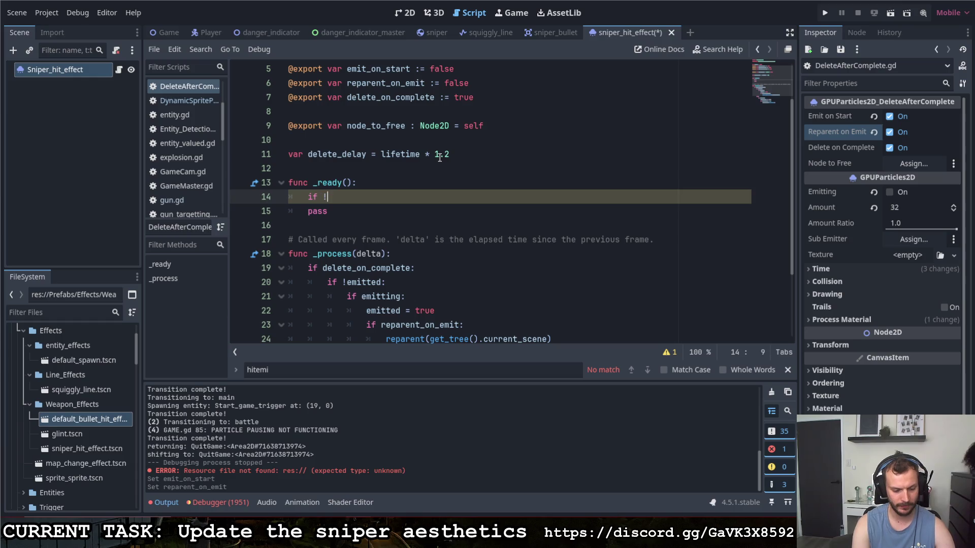
key(Return)
key(BackSpace)
key(BackSpace)
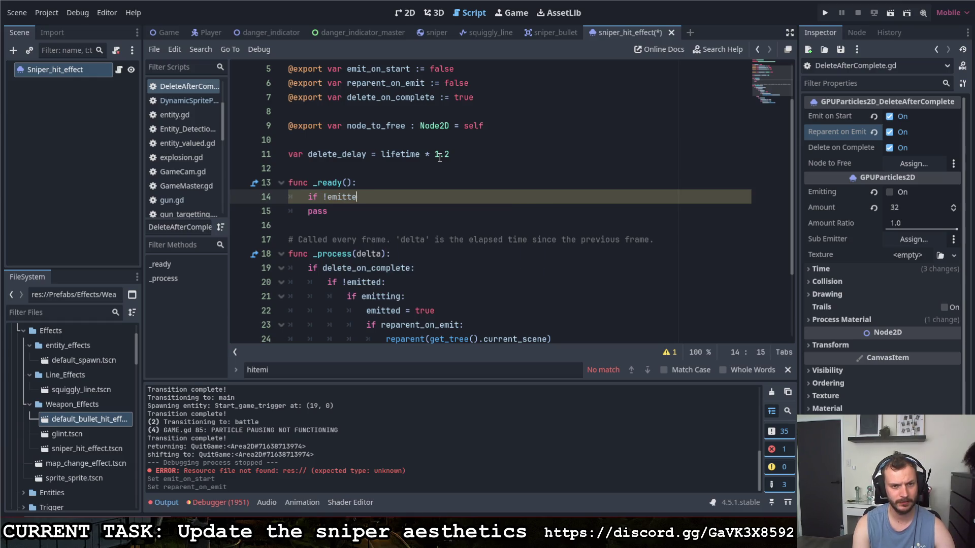
text(ing: )
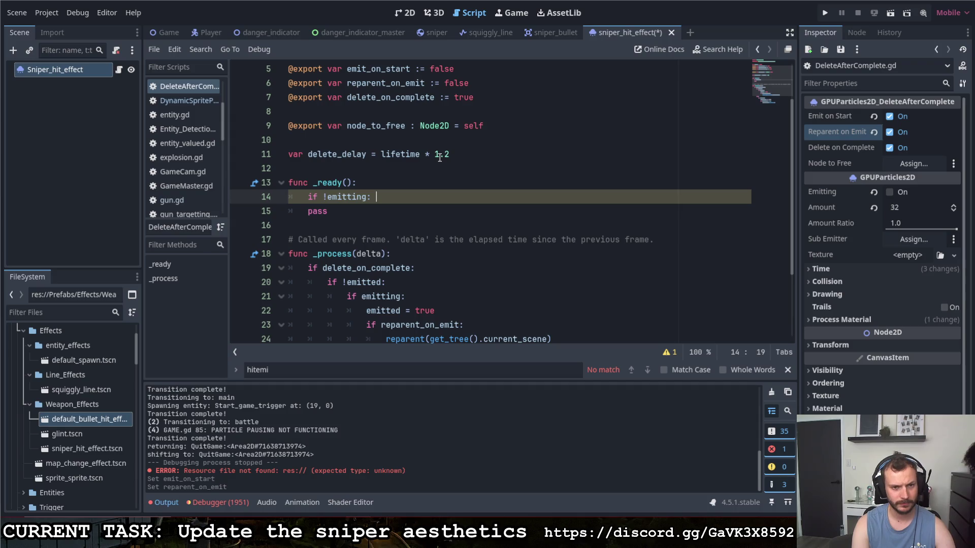
key(BackSpace)
key(BackSpace)
text( && )
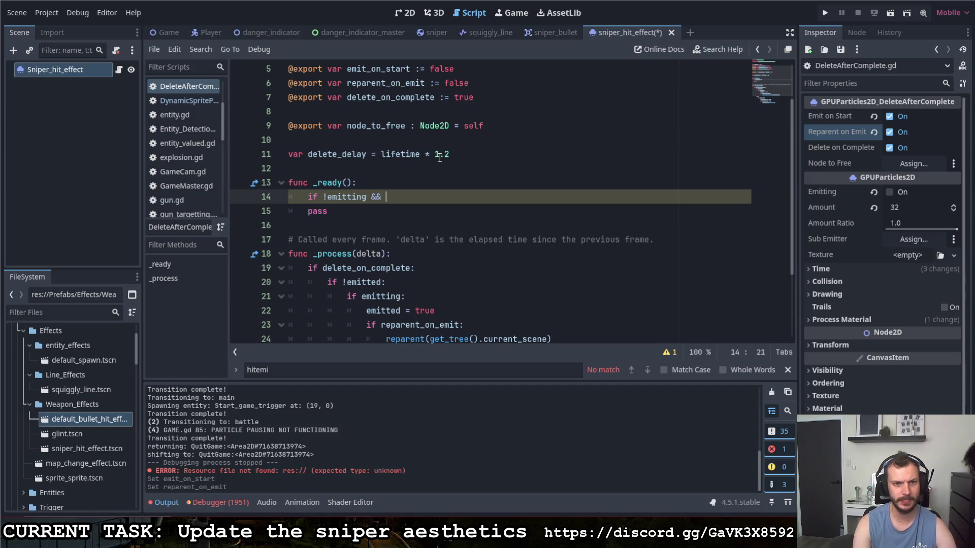
text(emit)
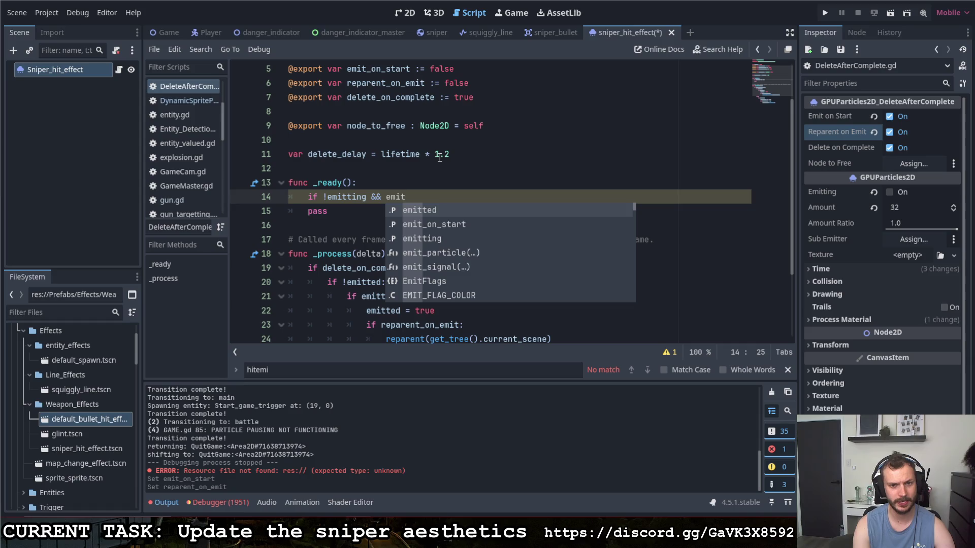
Step: Complete the condition and assign 'emitting = emit_on_start' on the indented line below
key(Down)
key(Return)
text(:)
key(Return)
text(emitting =)
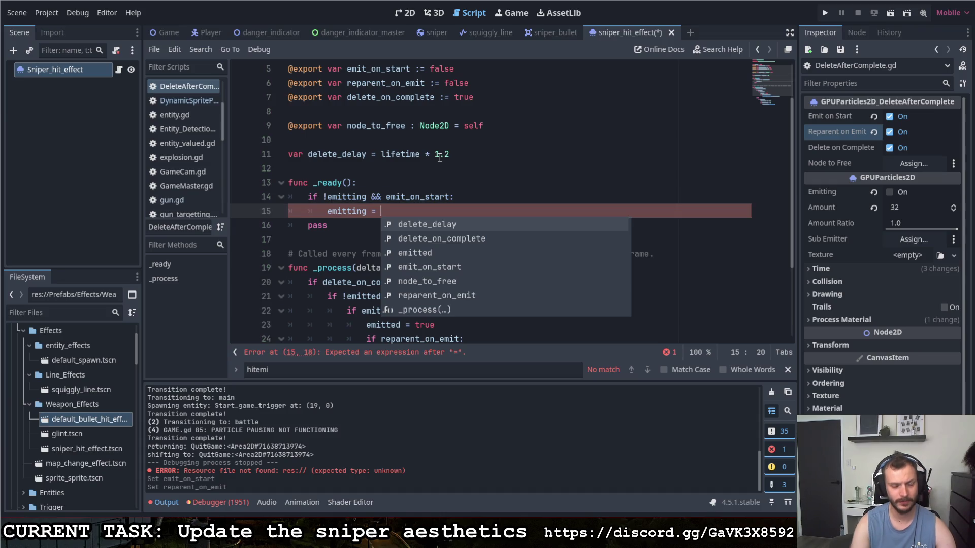
click(450, 197)
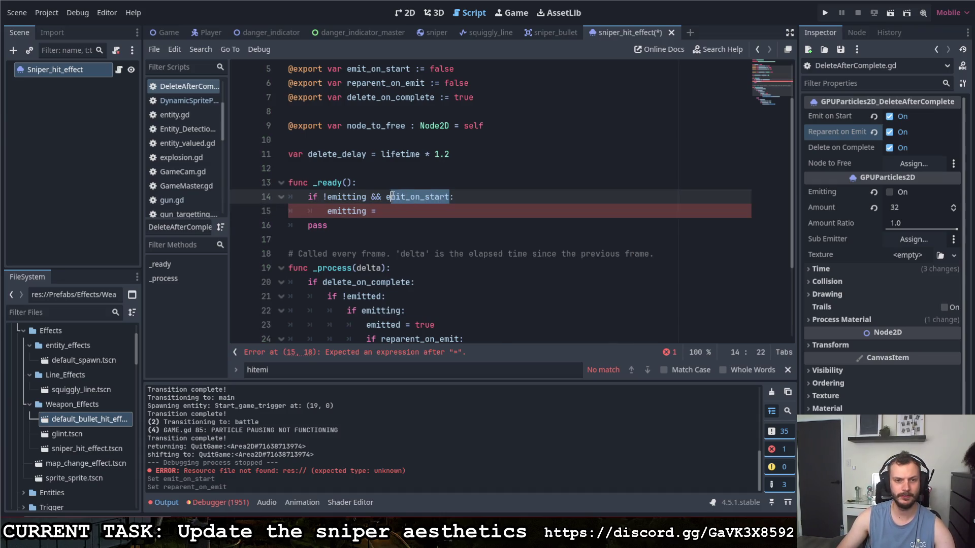
click(407, 220)
click(401, 211)
text(emit_on_start)
Step: Remove the redundant '&& emit_on_start' from the condition and save the scene
drag(448, 196, 372, 196)
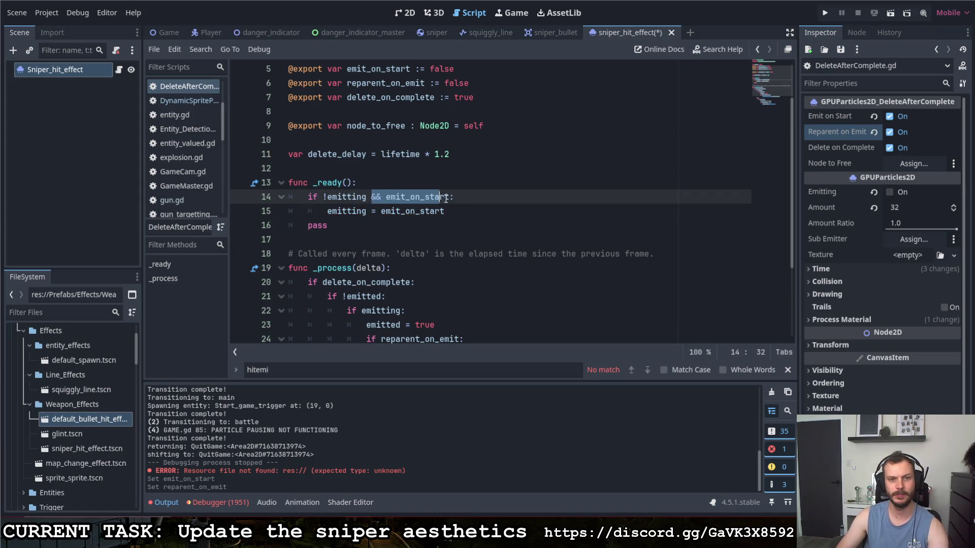
key(BackSpace)
key(BackSpace)
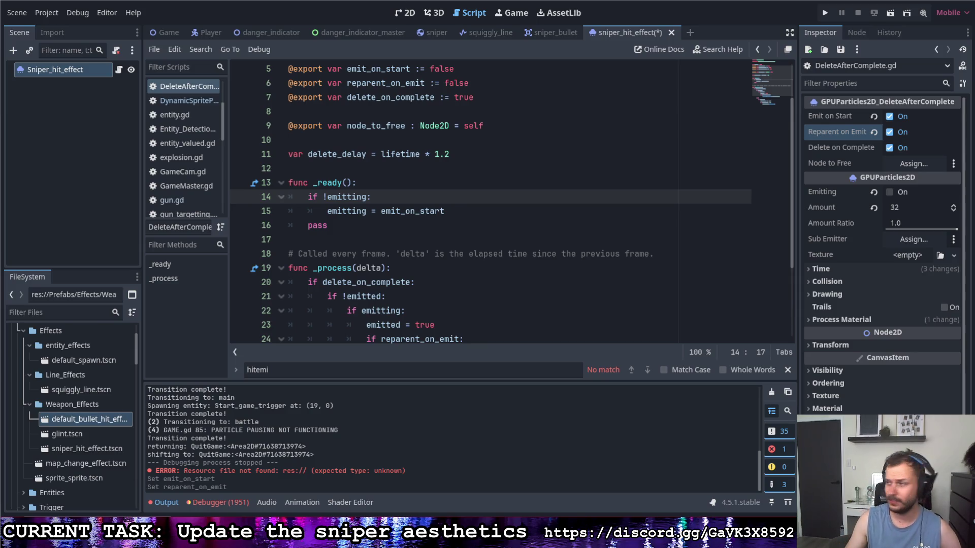
click(480, 211)
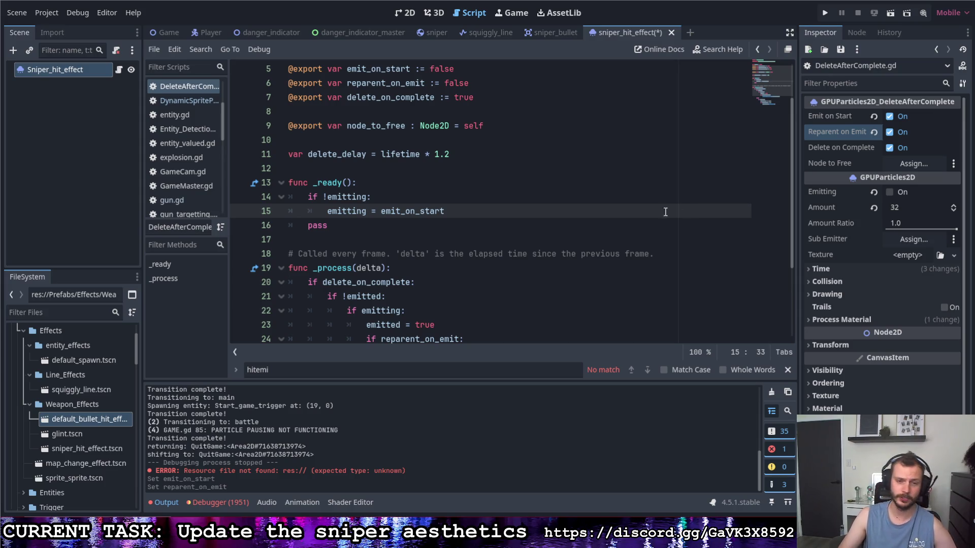
key(ctrl+s)
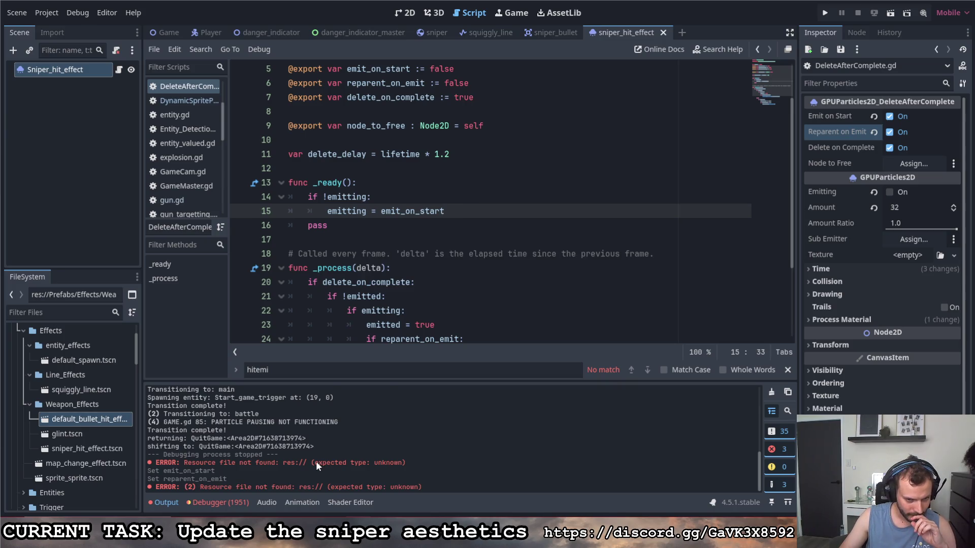
scroll(446, 173, up, 2)
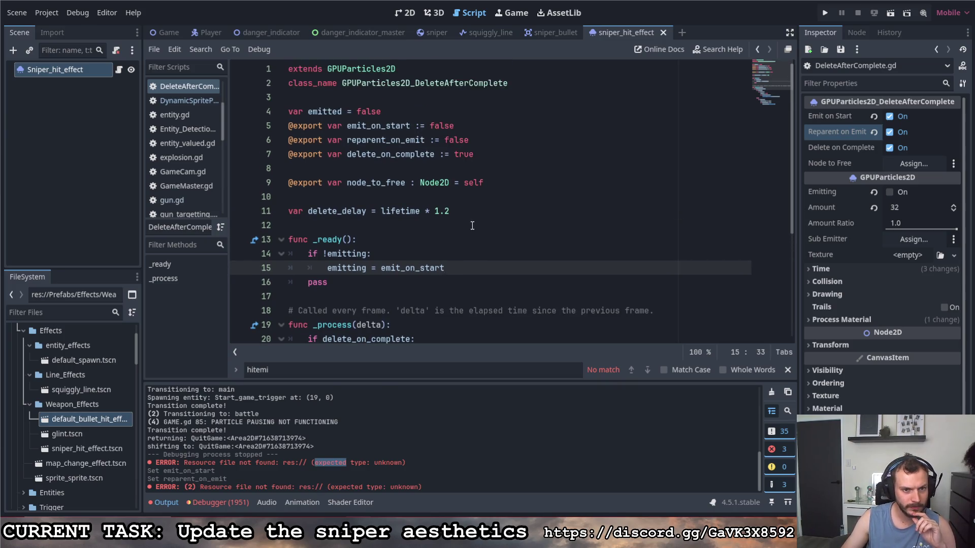
scroll(472, 226, down, 4)
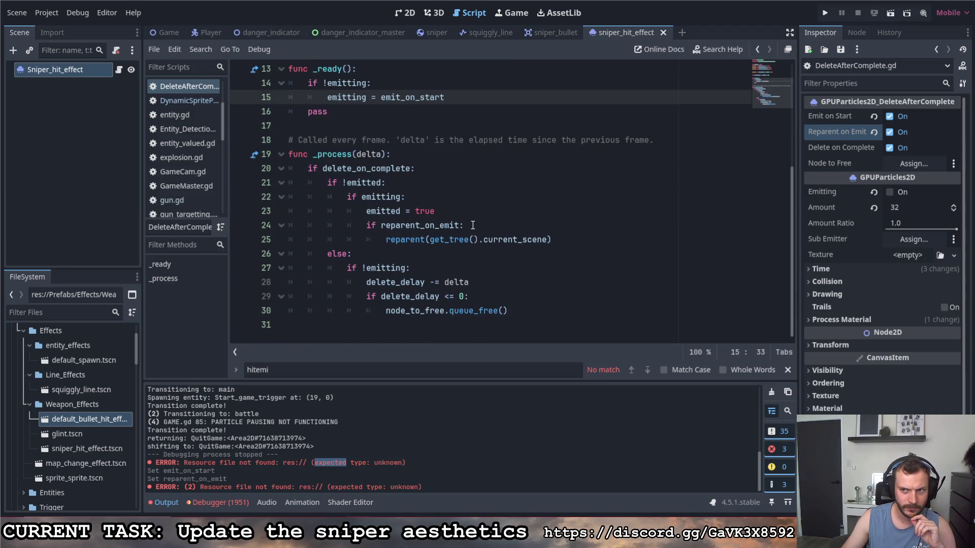
scroll(472, 226, up, 4)
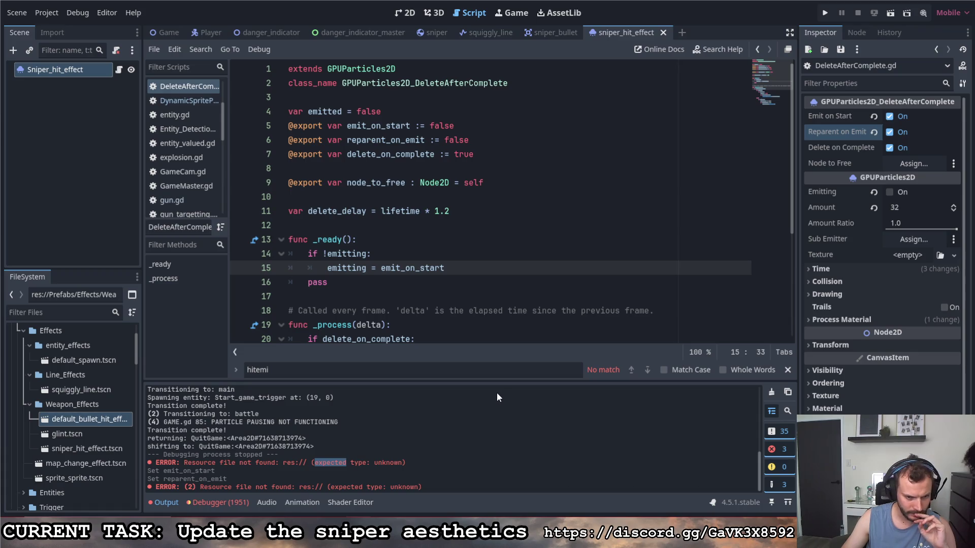
click(288, 487)
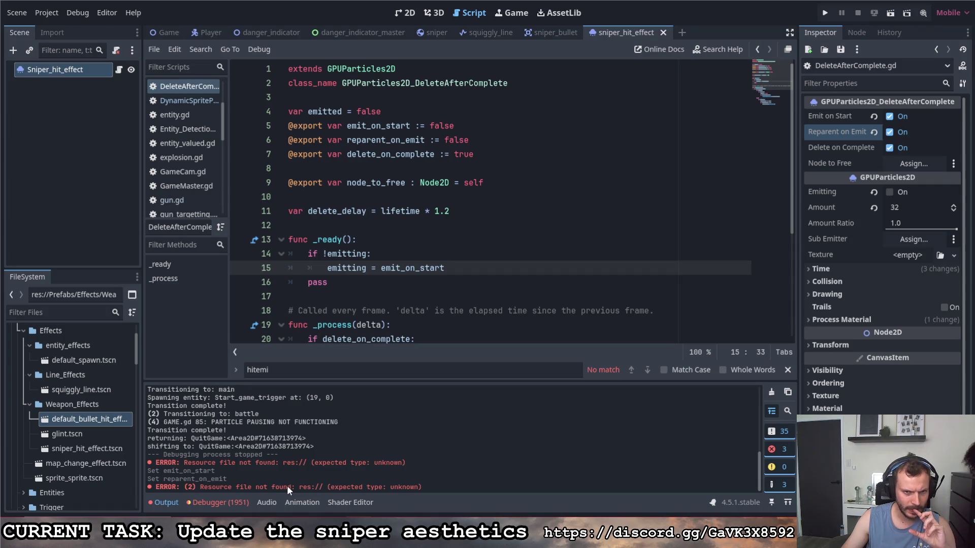
mouse_move(436, 274)
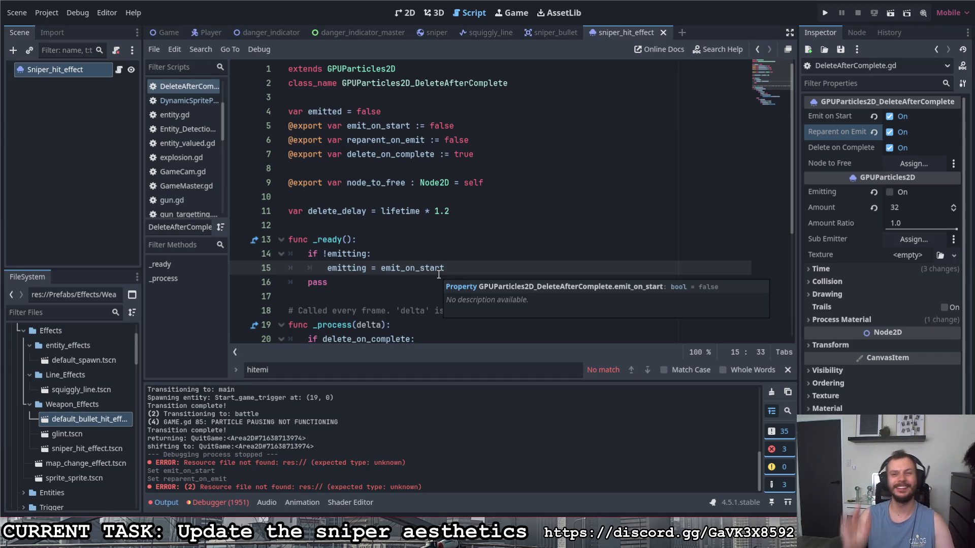
click(405, 13)
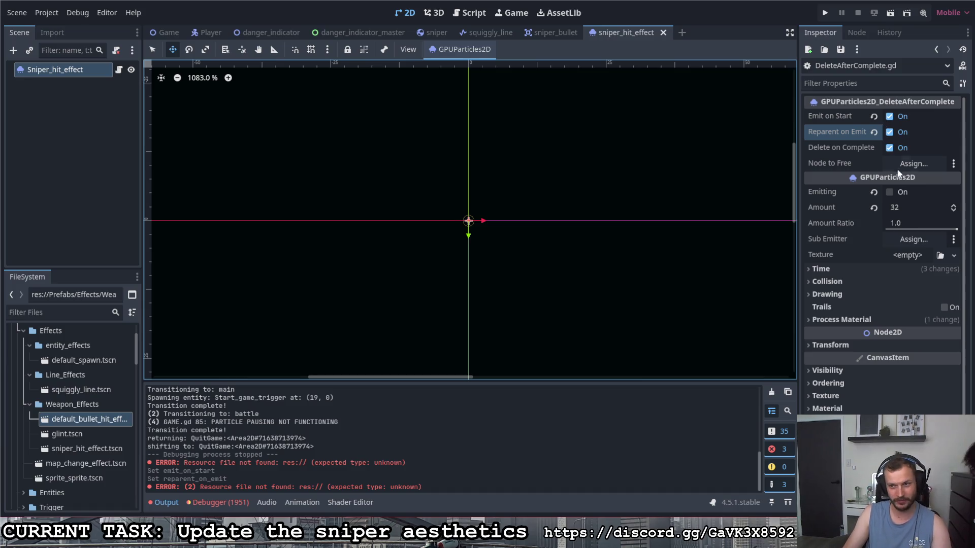
click(890, 192)
click(890, 192)
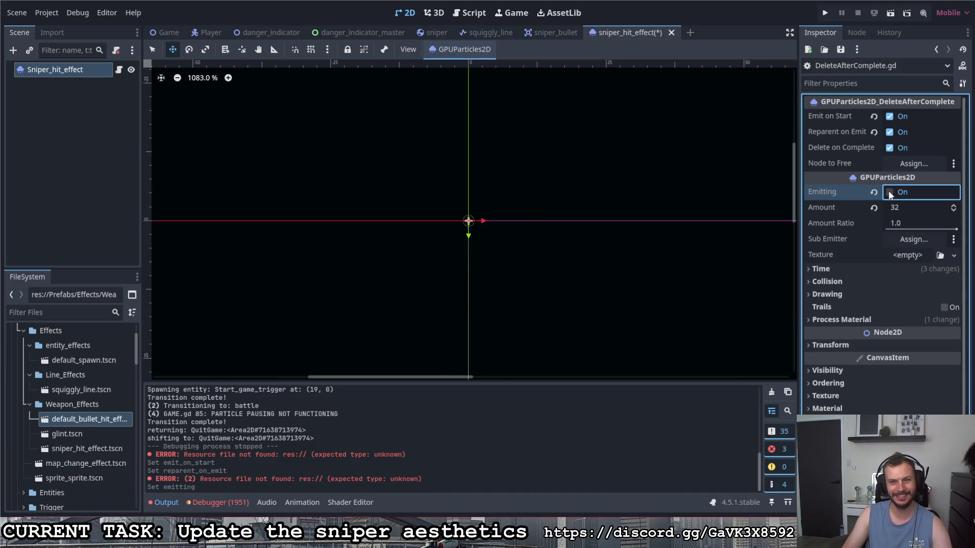
click(889, 193)
click(888, 193)
click(888, 193)
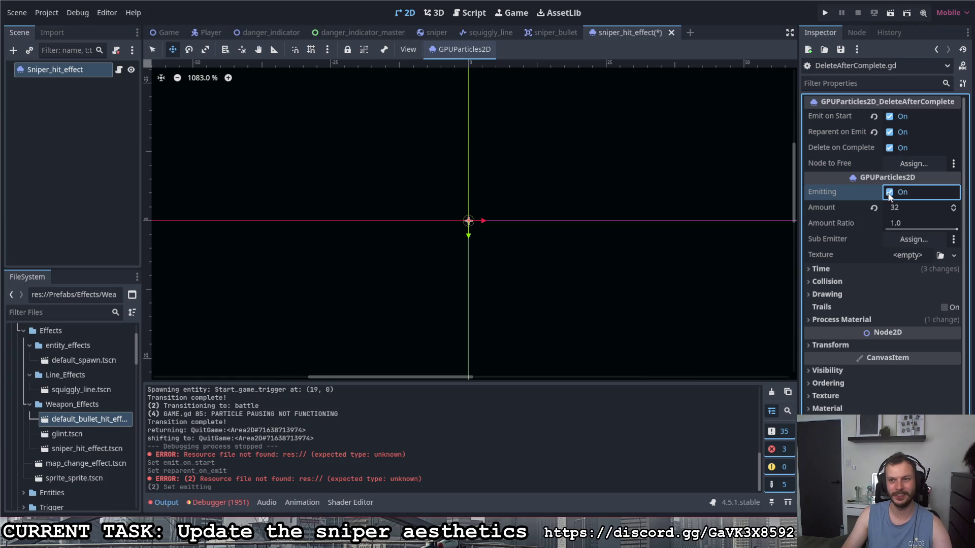
click(889, 193)
click(889, 193)
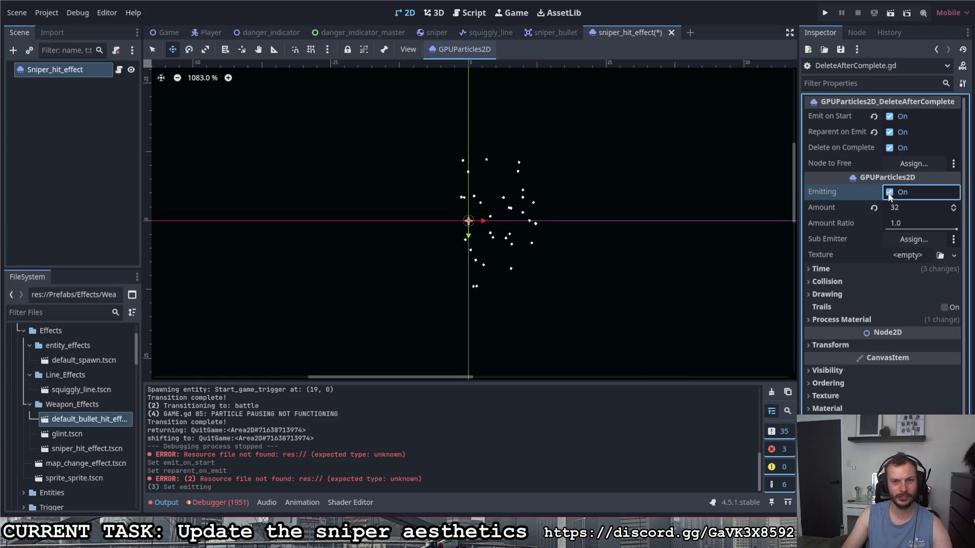
click(825, 13)
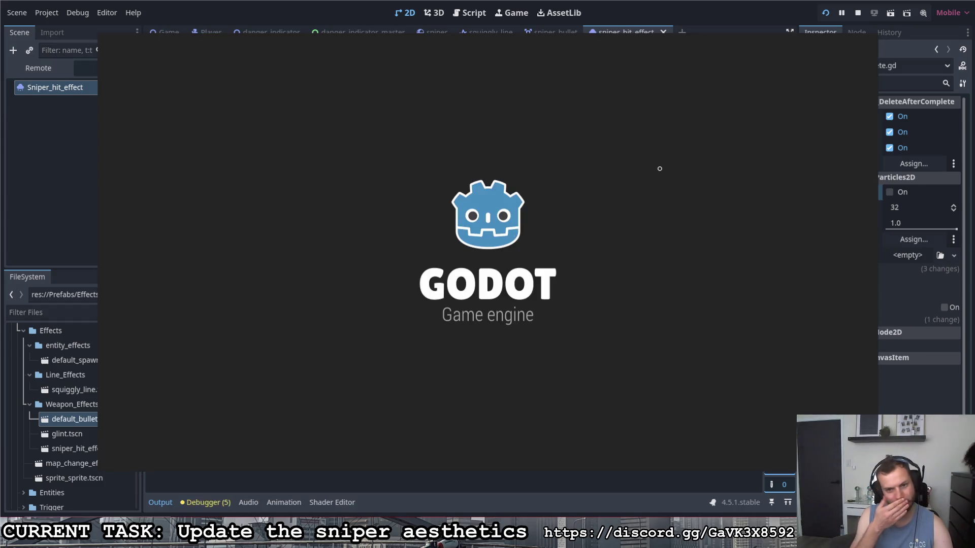
key(d)
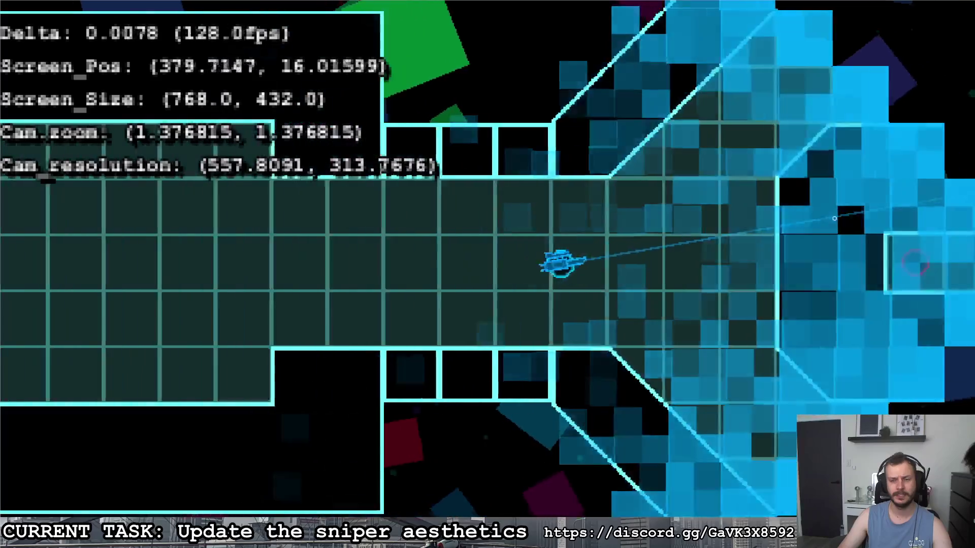
key(s)
key(w)
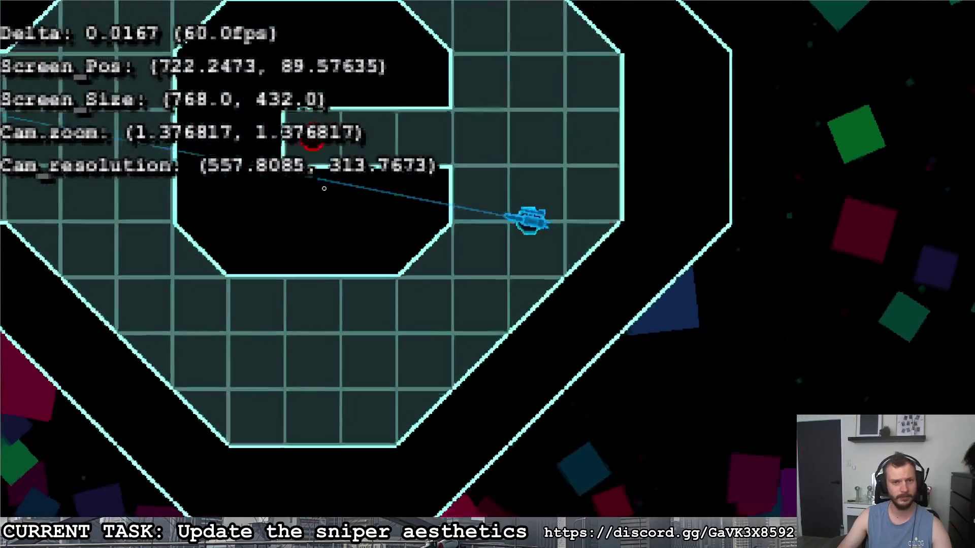
click(269, 212)
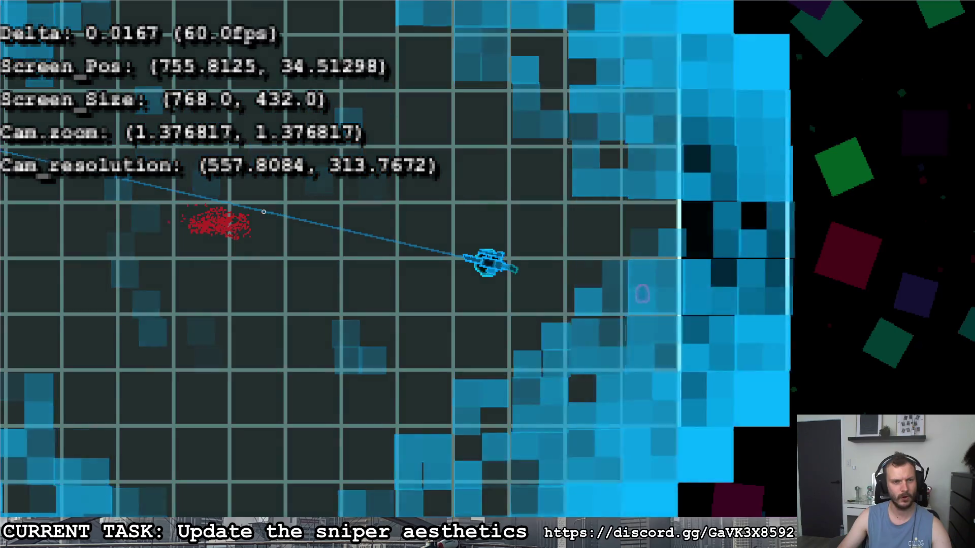
key(w)
key(a)
click(803, 372)
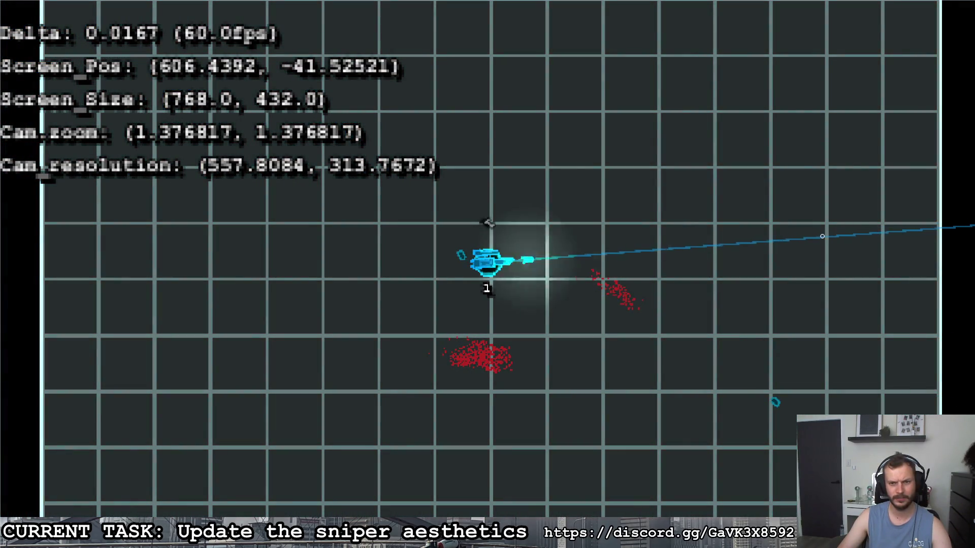
key(w)
key(d)
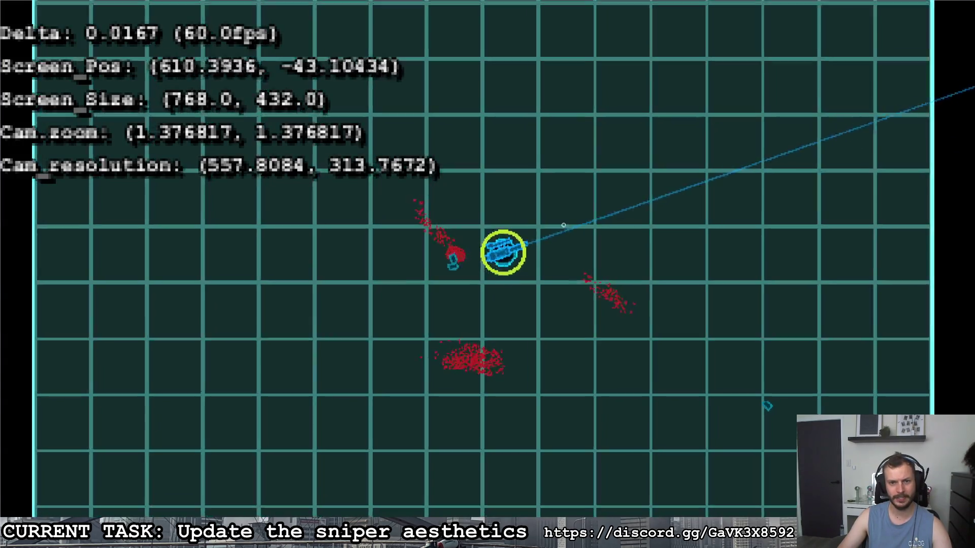
click(807, 217)
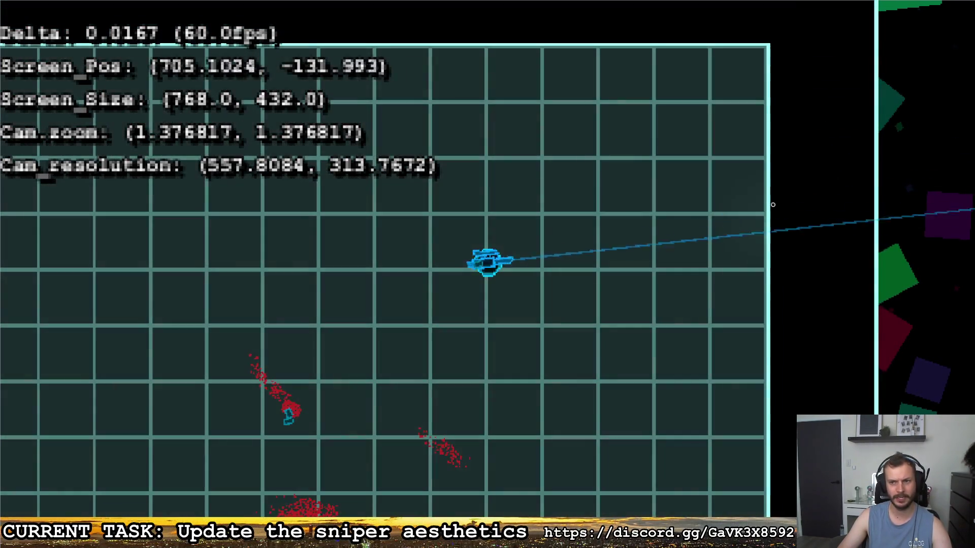
key(a)
key(w)
key(a)
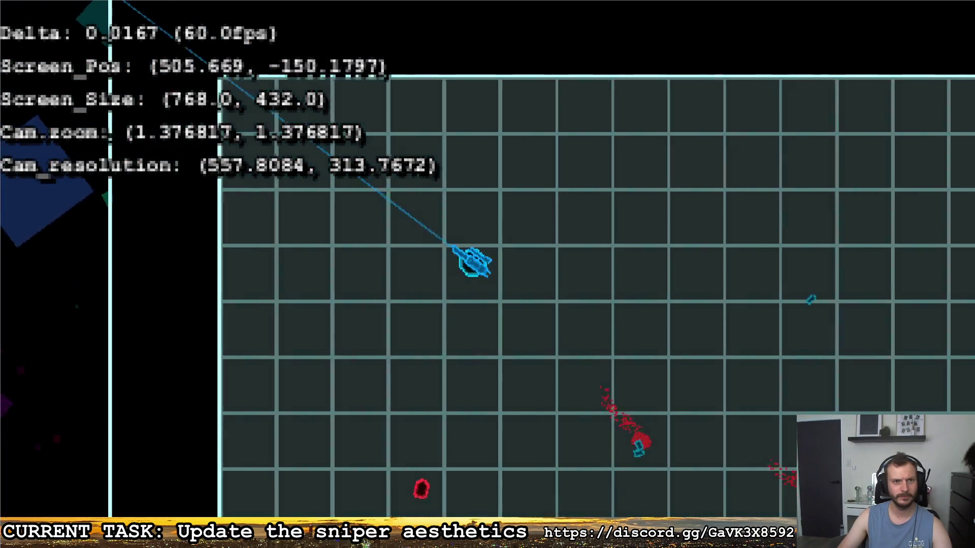
key(w)
key(super+Down)
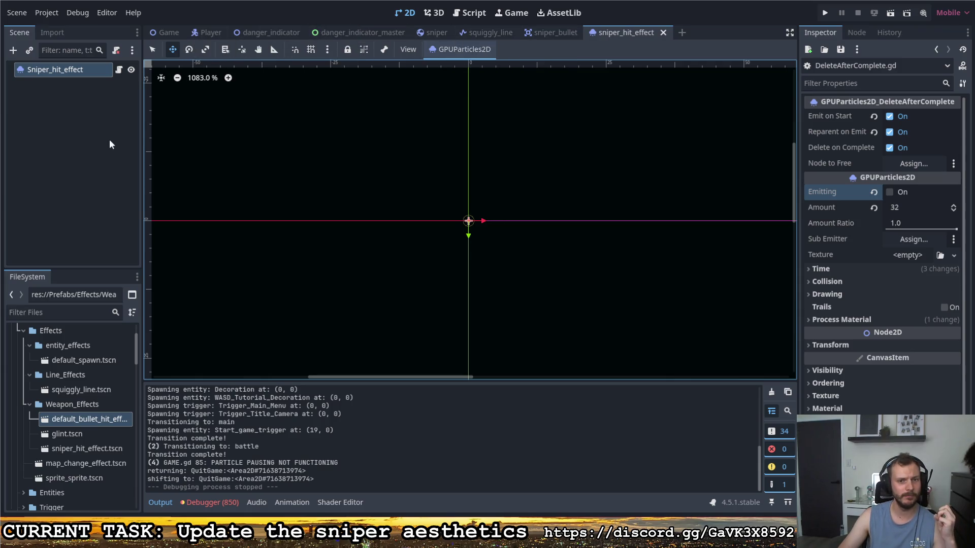
Step: Open the default bullet hit effect scene and preview its particle burst for reference
double_click(95, 418)
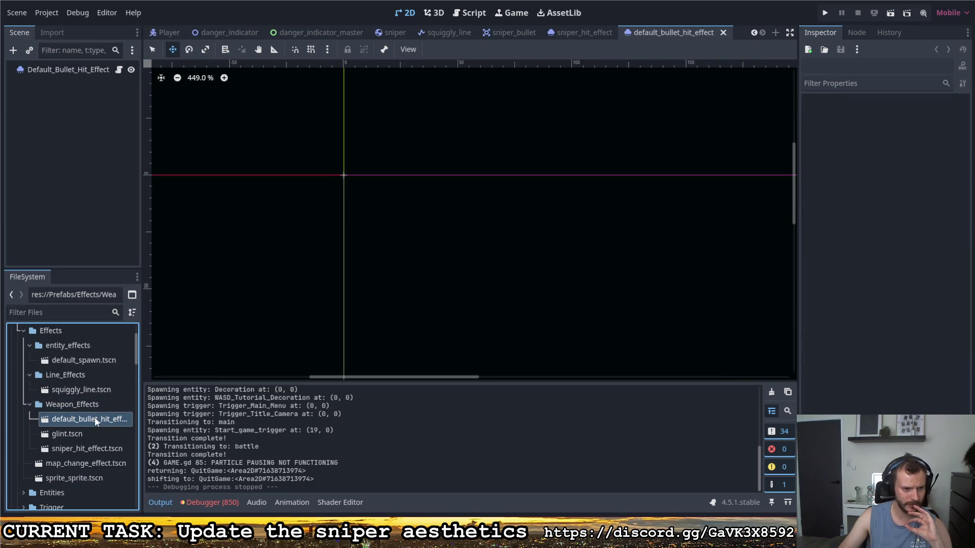
click(85, 71)
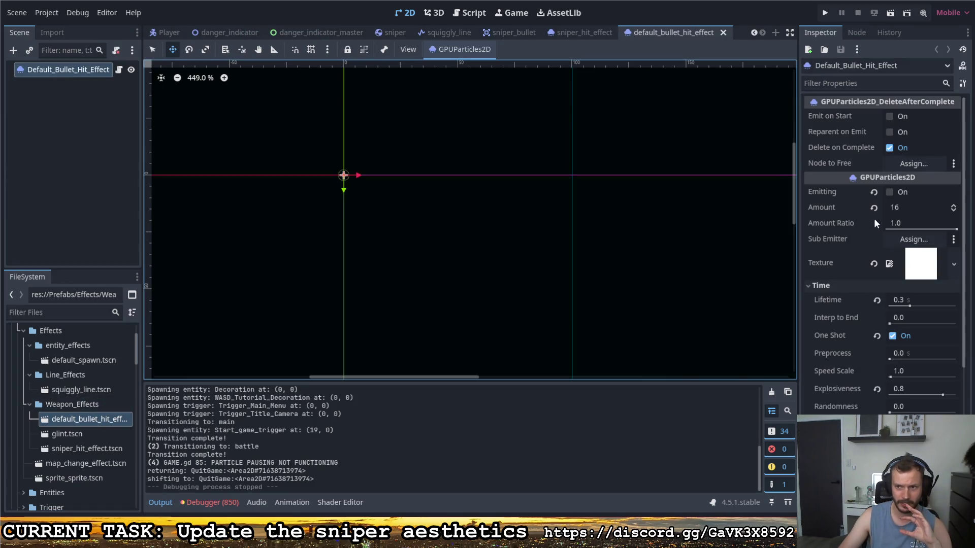
click(890, 192)
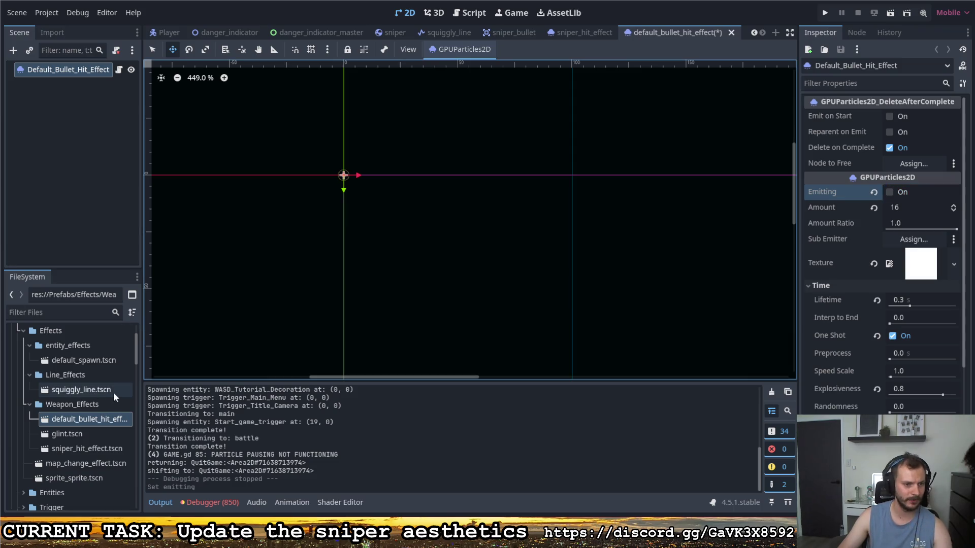
Step: Open sniper_hit_effect.tscn and expand its Process Material's ParticleProcessMaterial properties
double_click(93, 452)
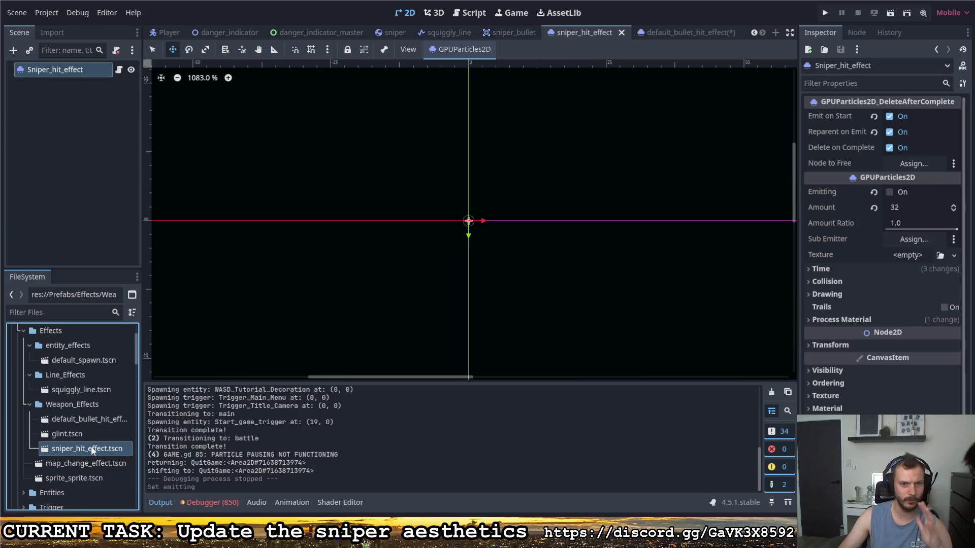
click(853, 320)
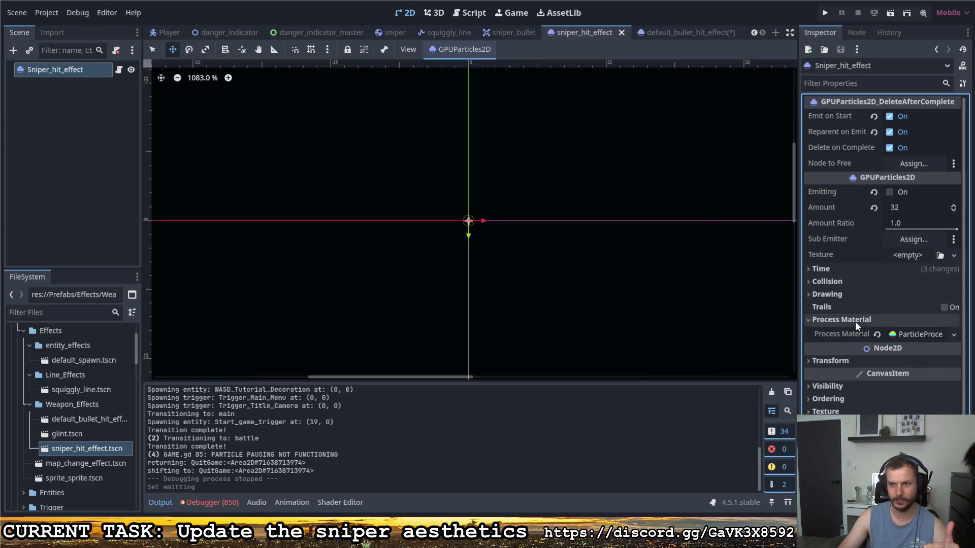
click(919, 333)
scroll(860, 379, down, 5)
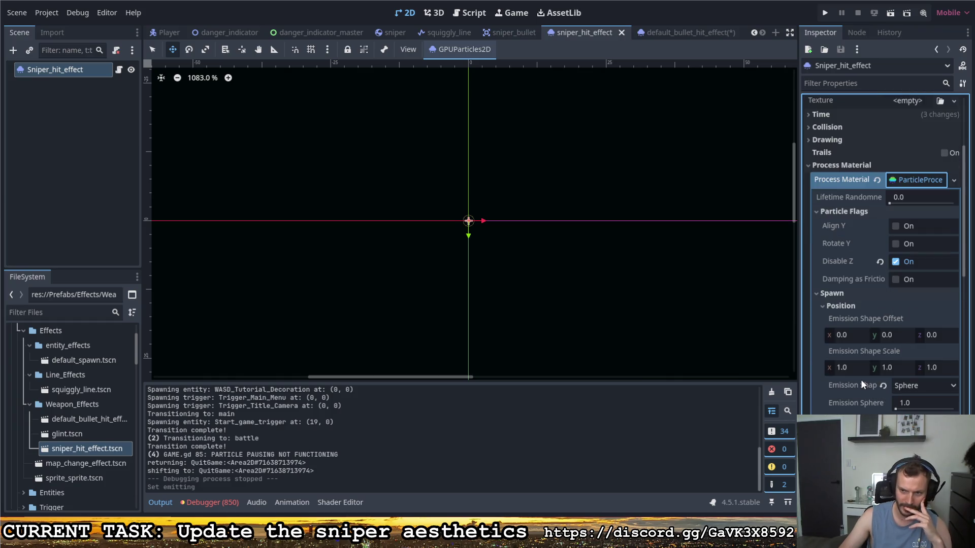
scroll(860, 378, down, 2)
scroll(859, 372, down, 4)
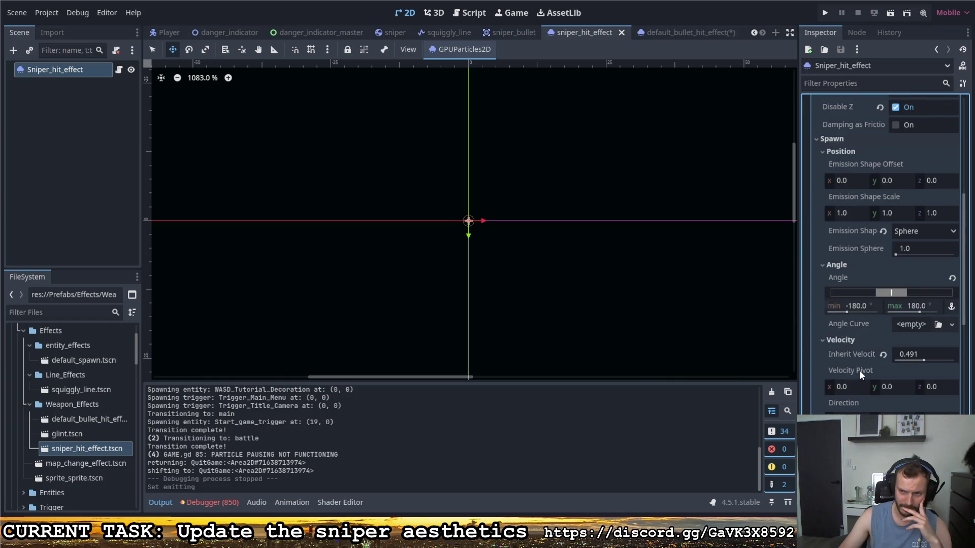
scroll(859, 370, down, 2)
scroll(859, 370, up, 2)
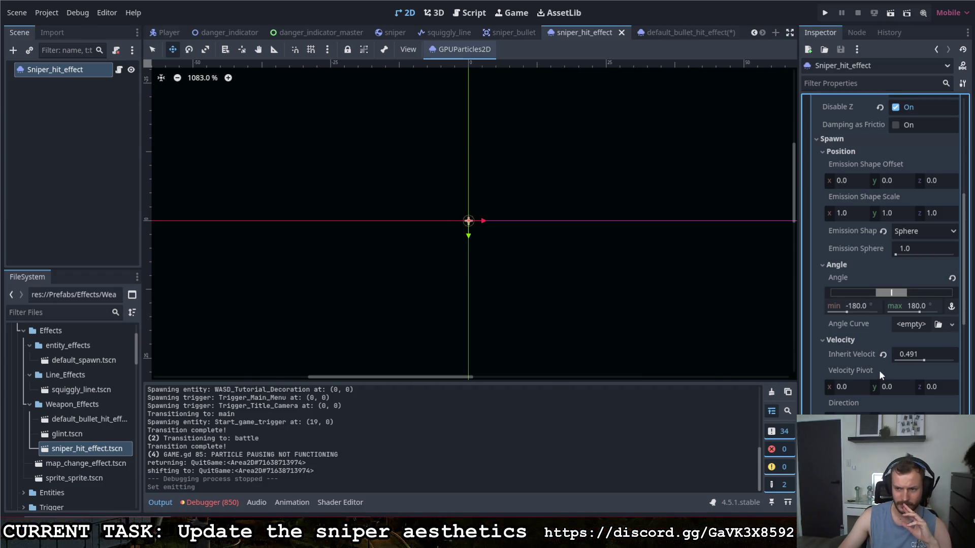
scroll(876, 372, down, 3)
Step: Set the particle Direction x to -1 and preview the sniper hit burst
click(851, 368)
key(BackSpace)
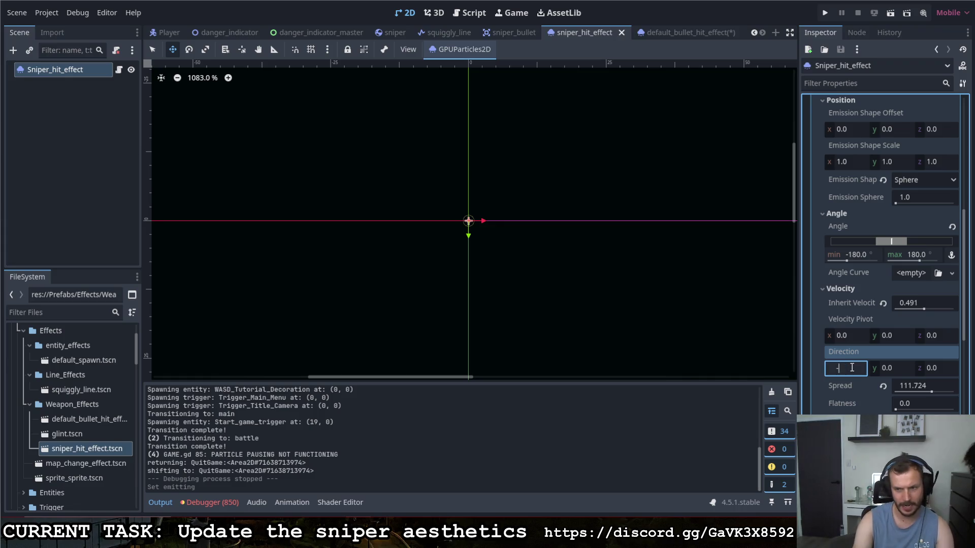
text(-1)
key(Return)
scroll(864, 223, up, 5)
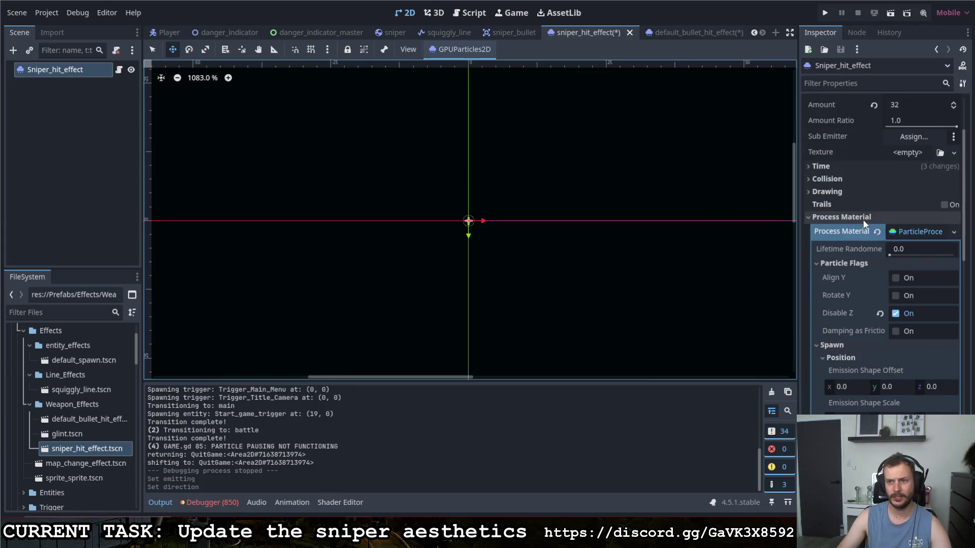
scroll(864, 224, up, 2)
click(888, 191)
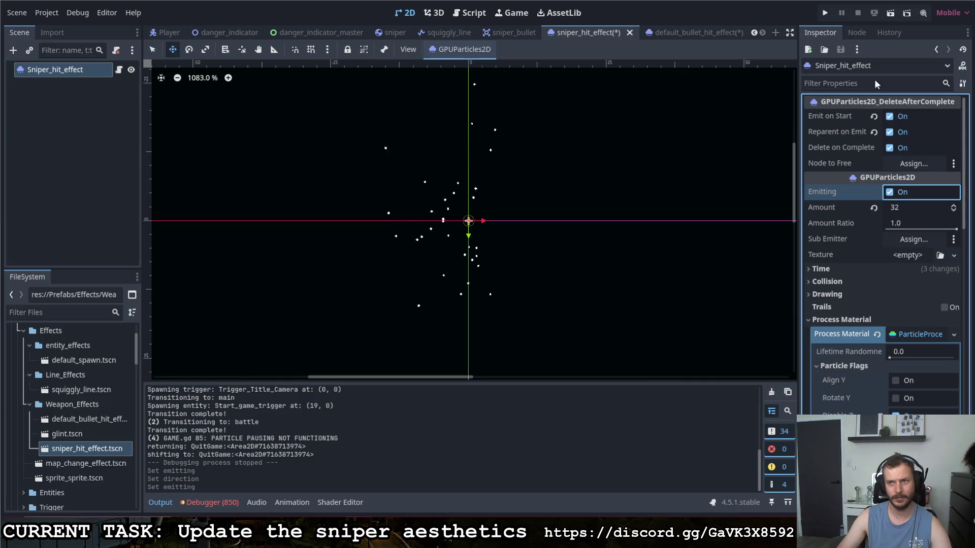
Step: Run the game with F5, move the ship briefly, then pause and close the test run
key(F5)
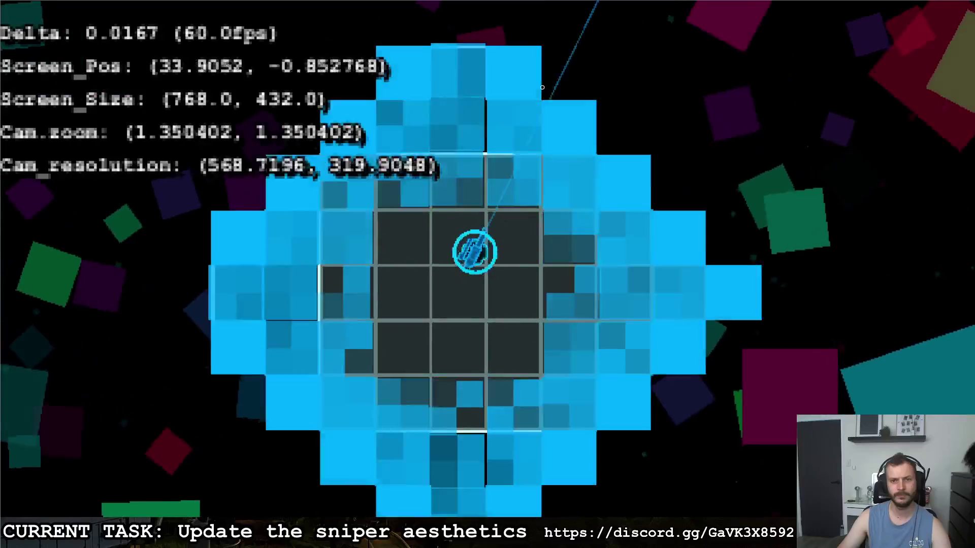
key(d)
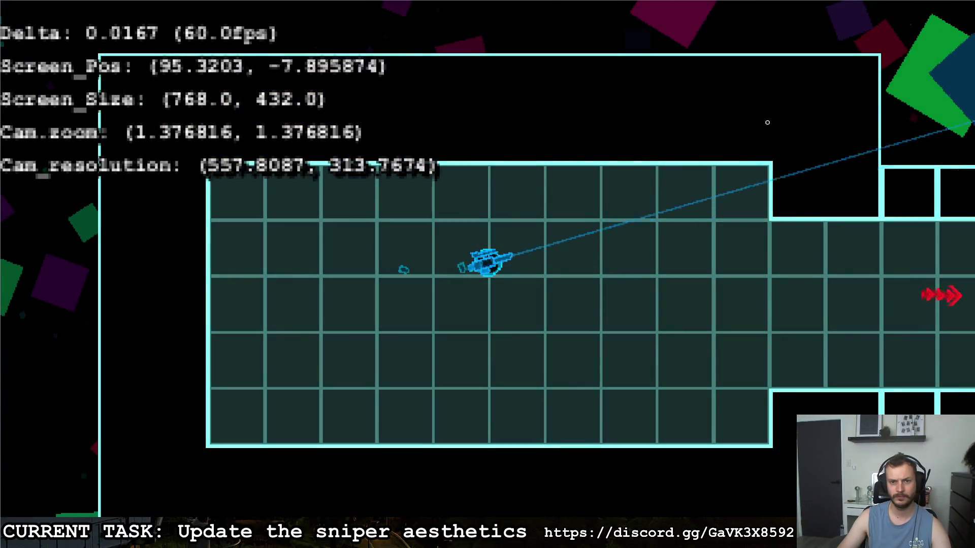
key(a)
key(Escape)
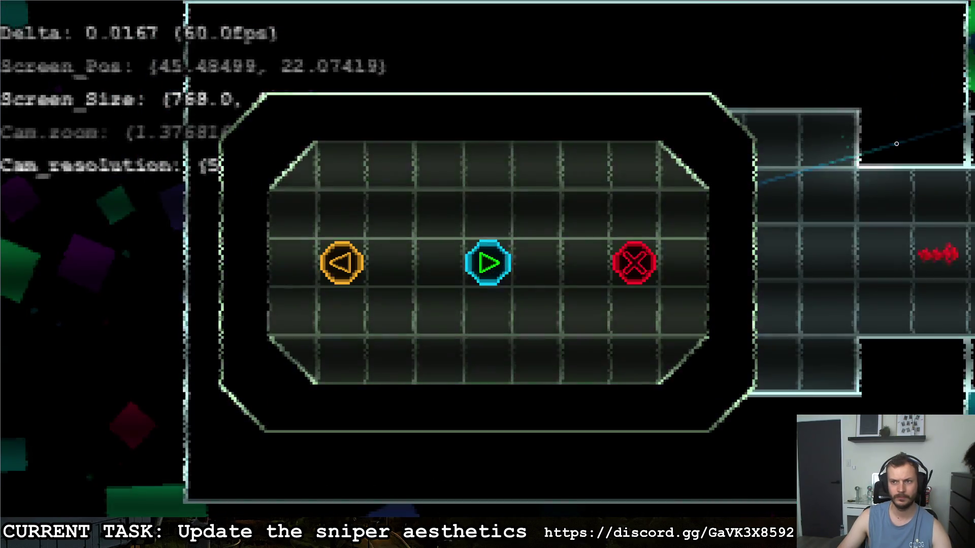
click(634, 262)
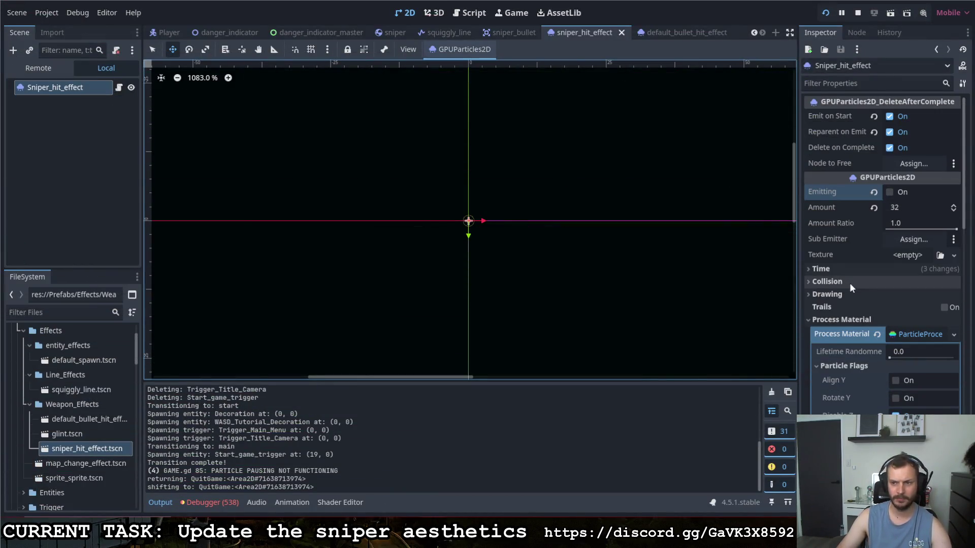
scroll(863, 299, down, 5)
scroll(859, 300, down, 5)
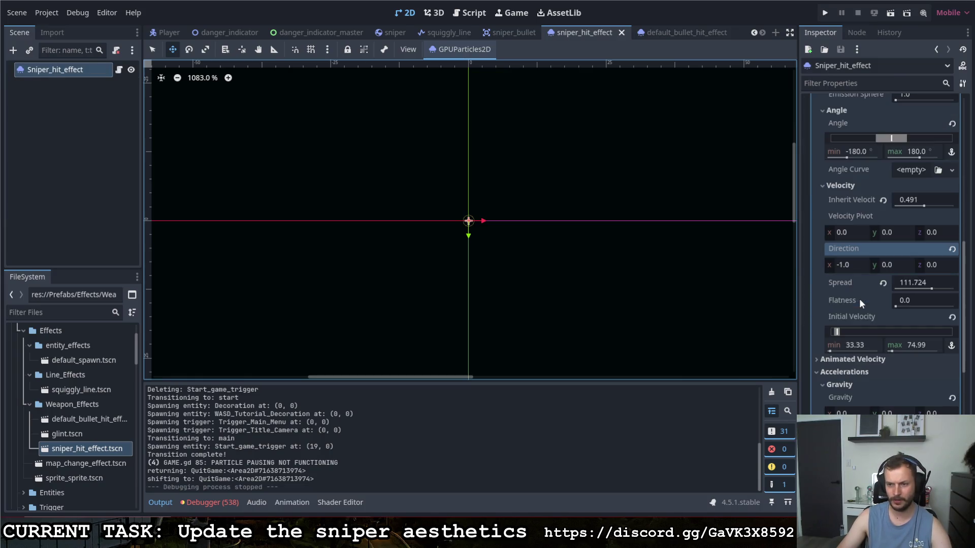
Step: Set the hit particles' Scale min to 2.0 and max to 4.0
scroll(858, 299, up, 7)
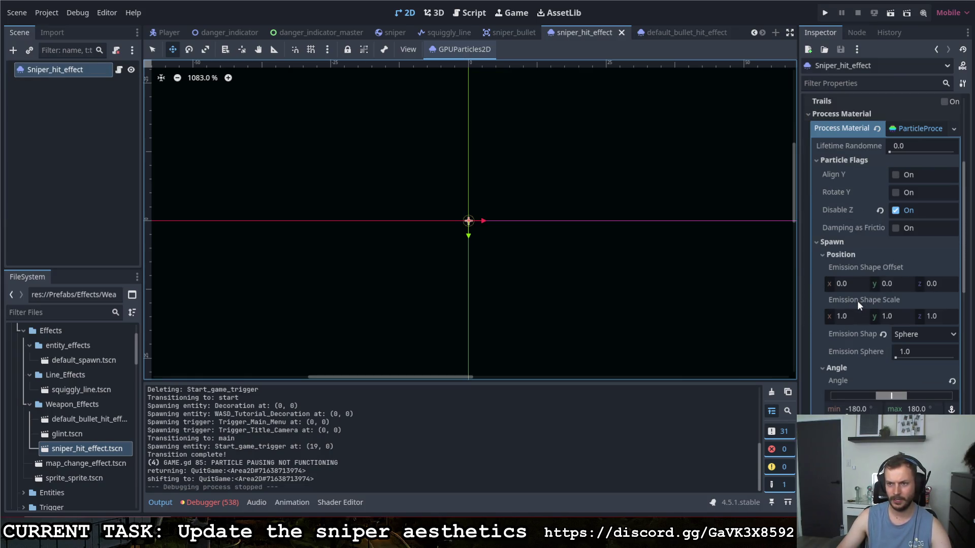
scroll(862, 320, down, 6)
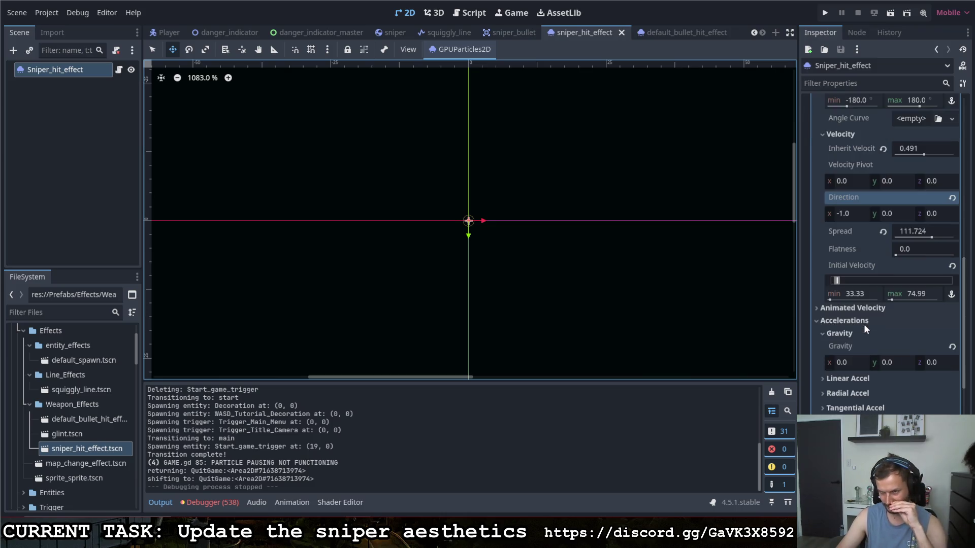
scroll(864, 324, down, 5)
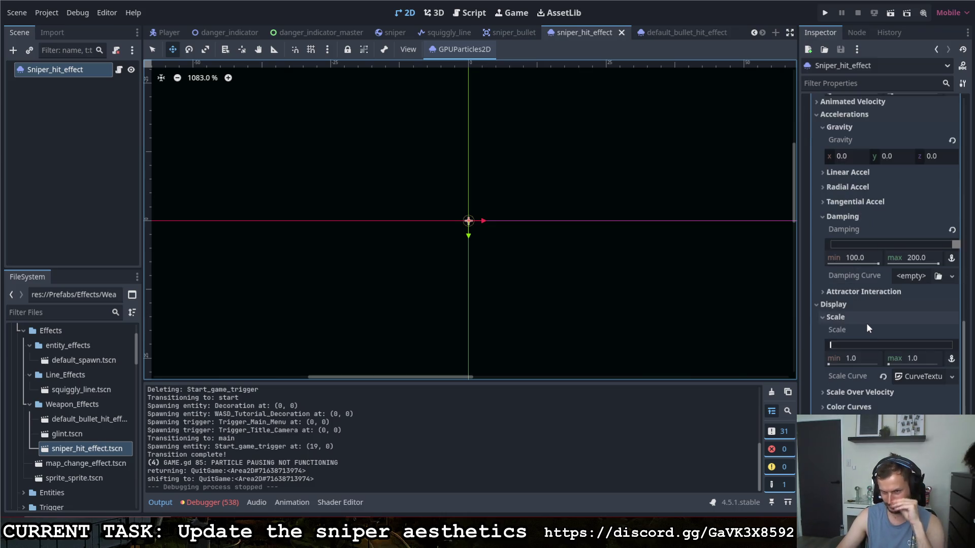
click(853, 359)
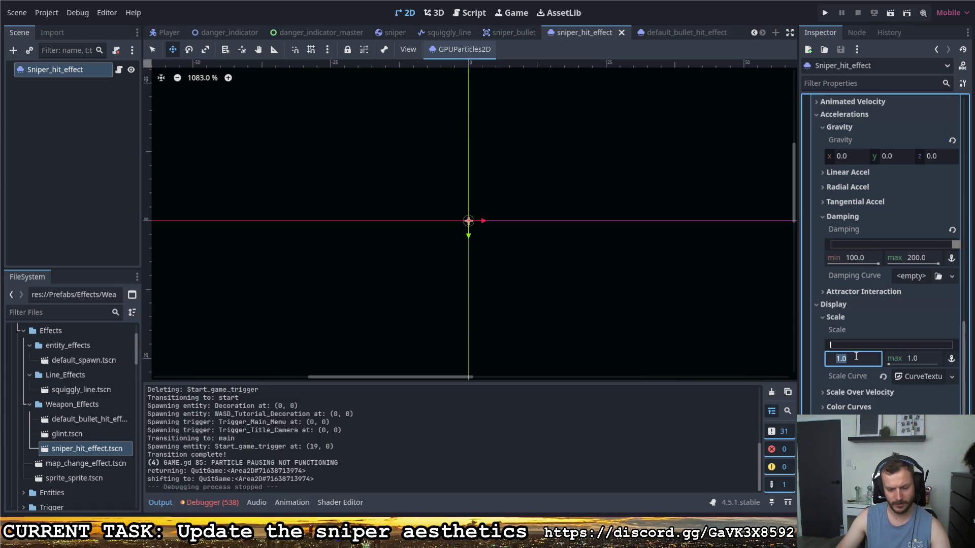
text(2)
click(920, 360)
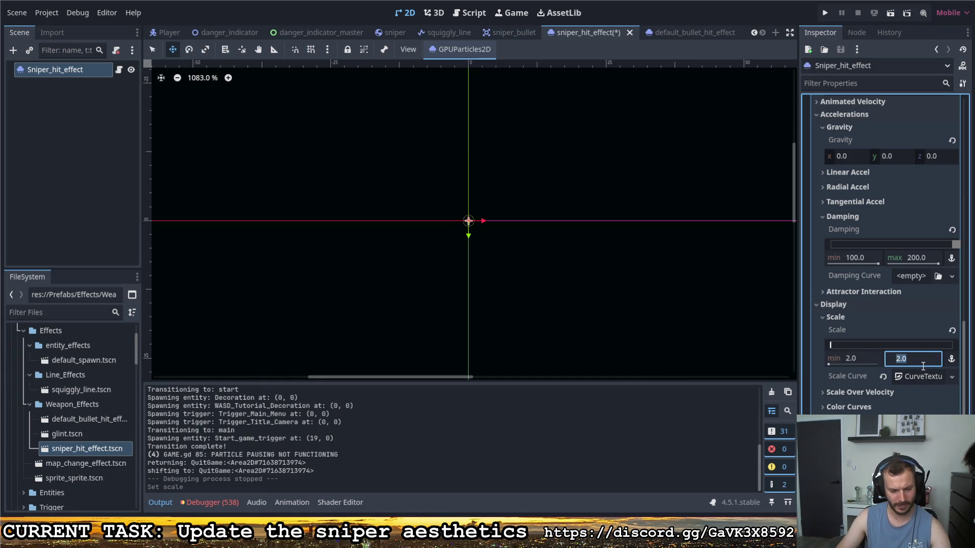
text(4)
key(Return)
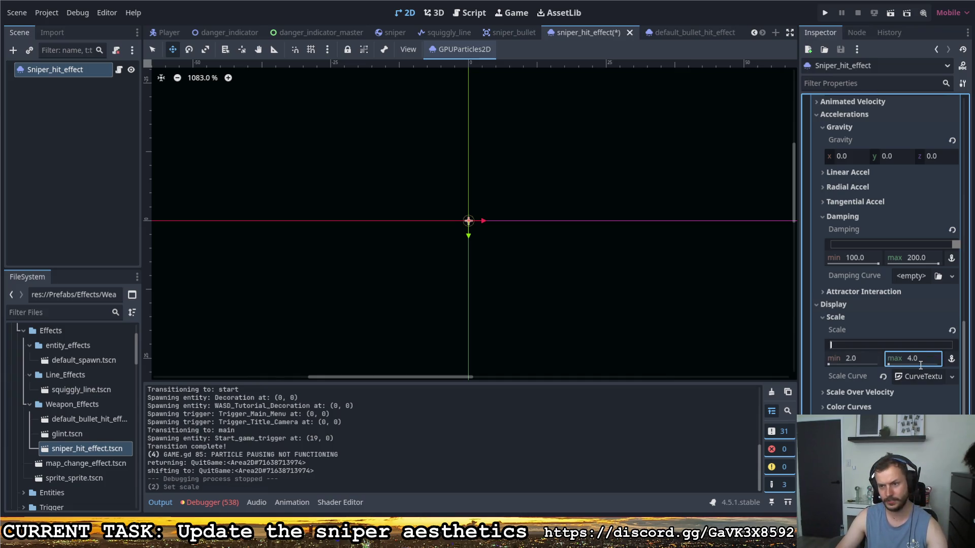
scroll(881, 312, up, 10)
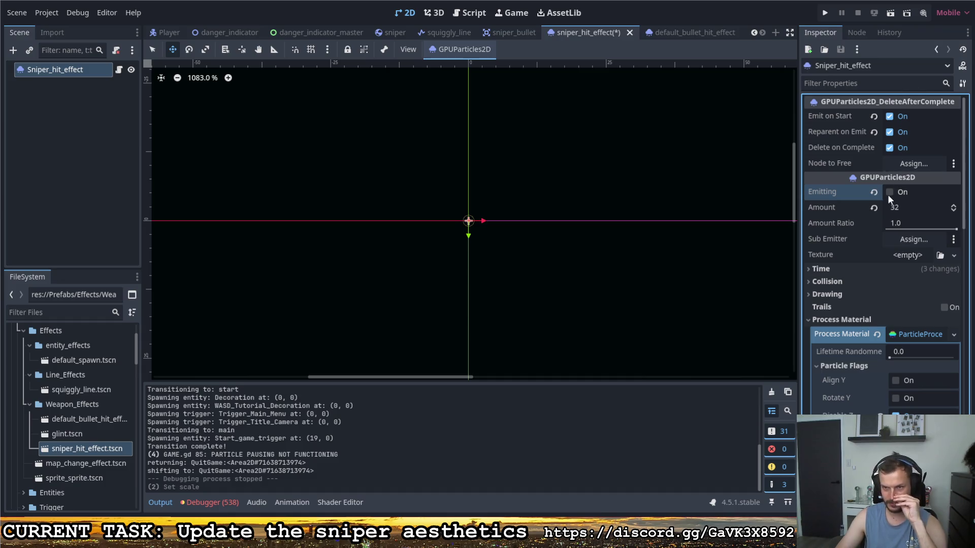
Step: Preview the burst, set Time > Explosiveness to 0.95, and run the game with F5
click(888, 193)
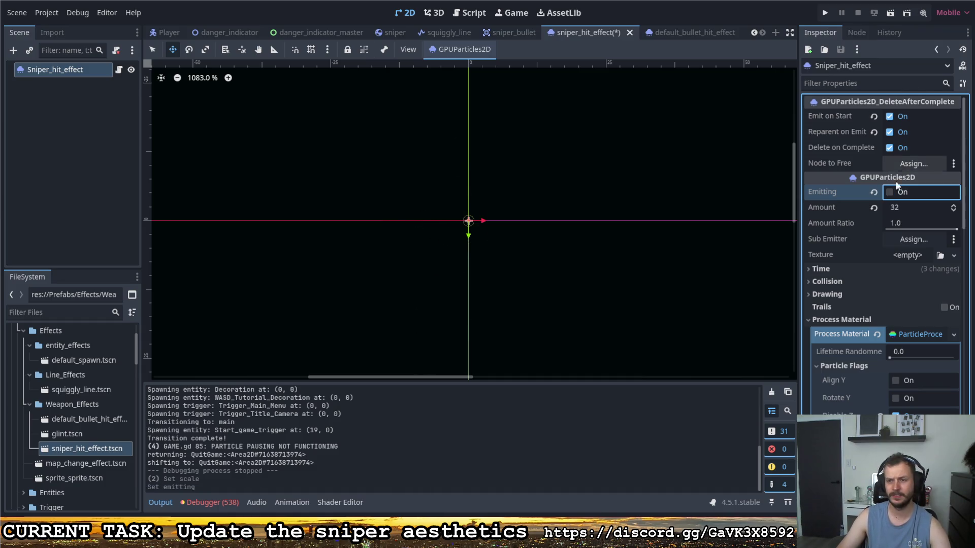
scroll(860, 242, down, 2)
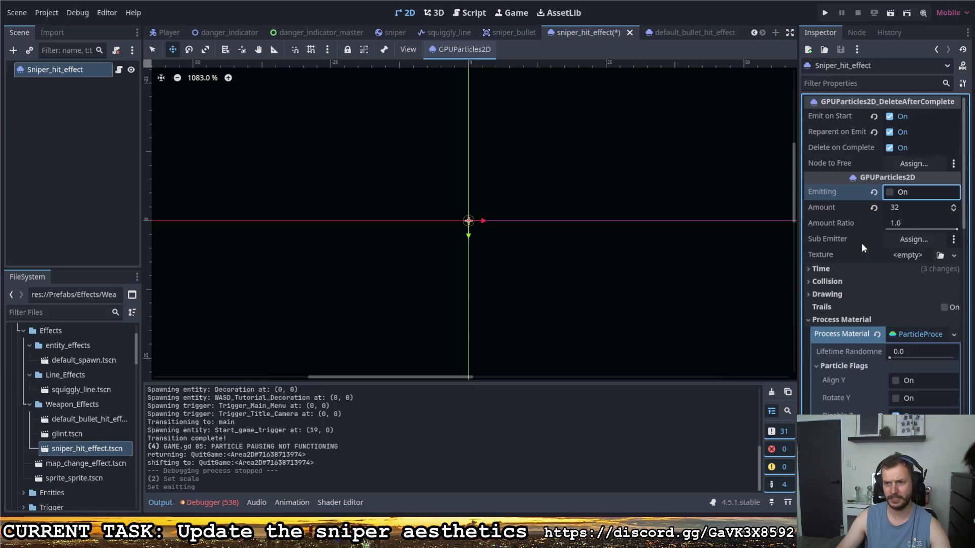
click(837, 218)
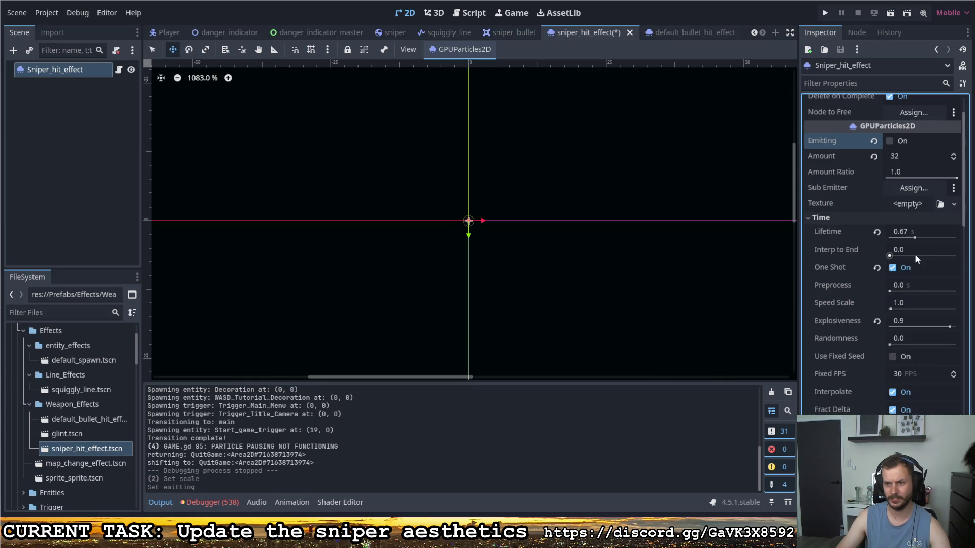
click(911, 320)
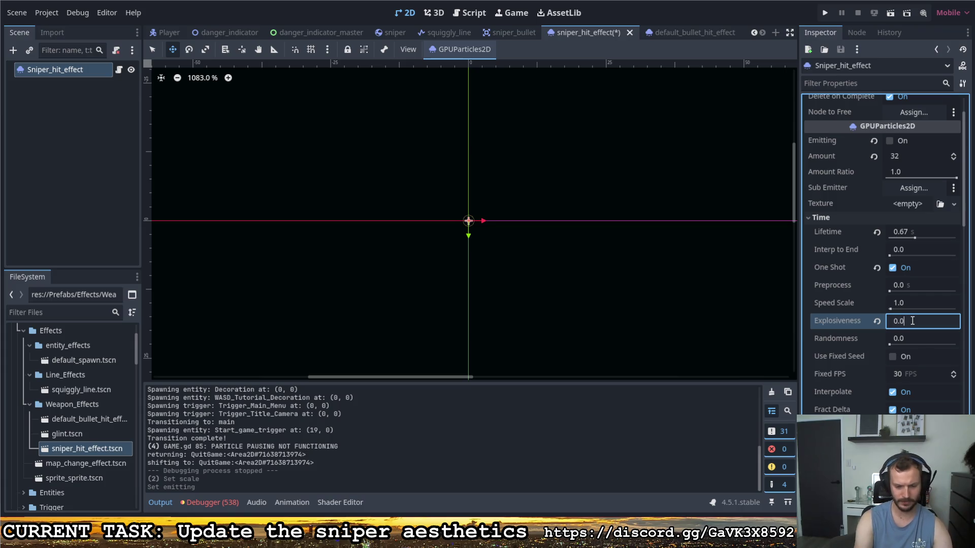
text(5)
key(Return)
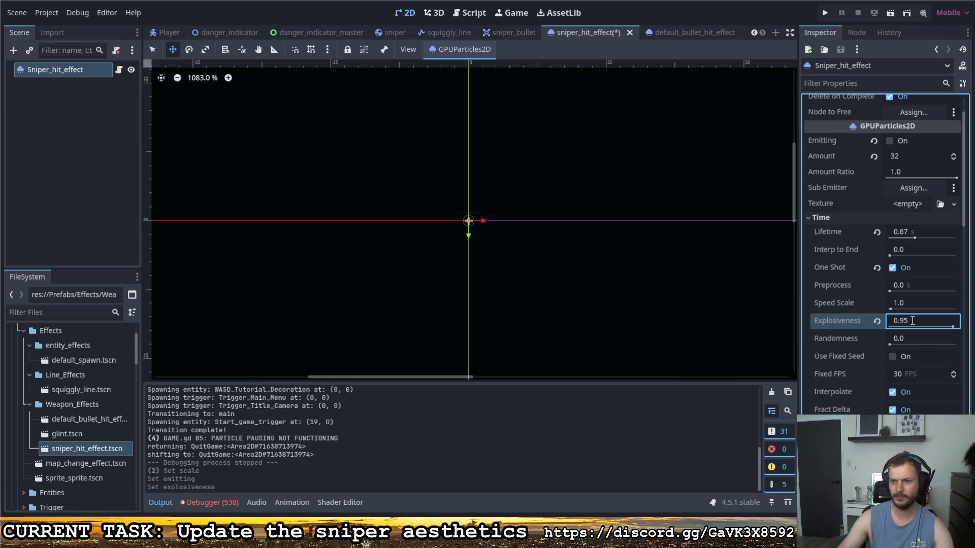
key(F5)
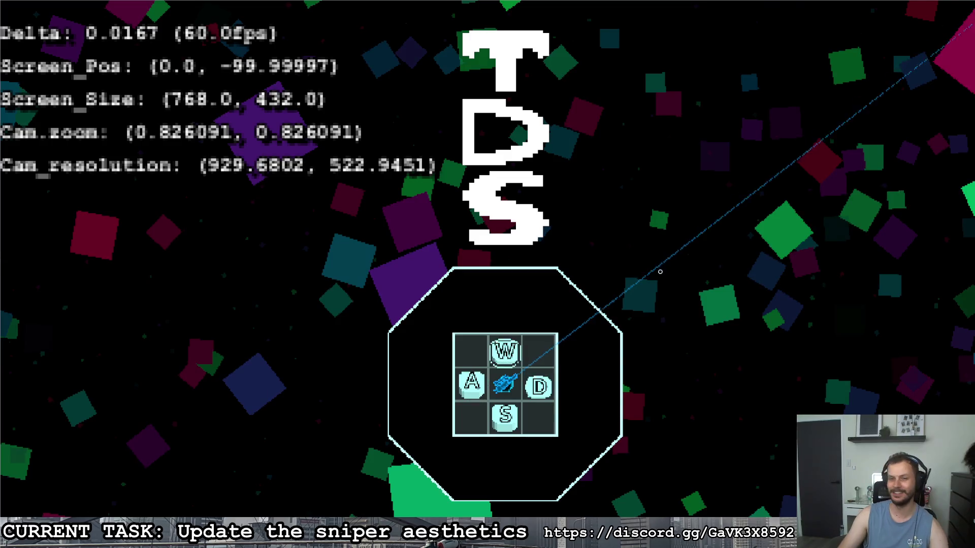
Step: Start the game from the title screen, flying around and sniping the upper and left walls
click(682, 326)
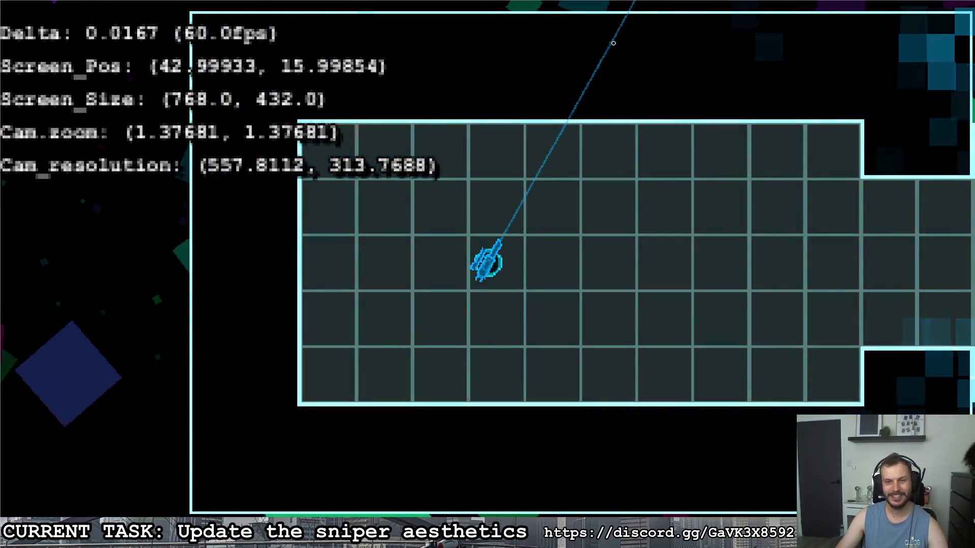
click(630, 15)
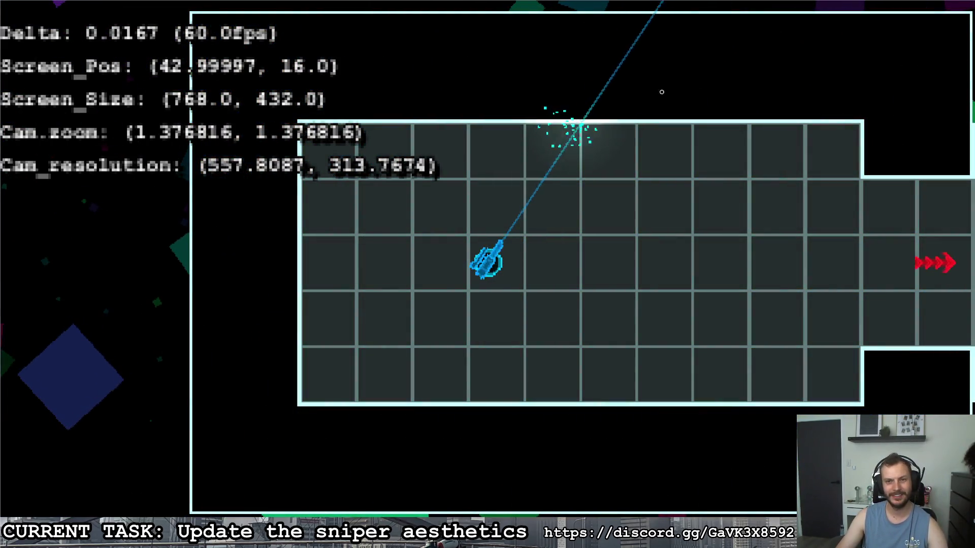
key(d)
key(w)
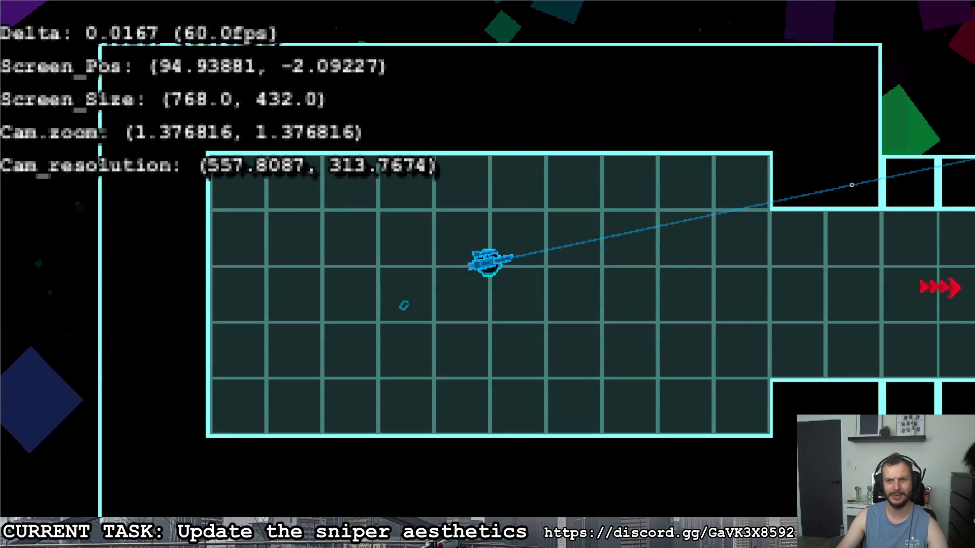
key(d)
key(s)
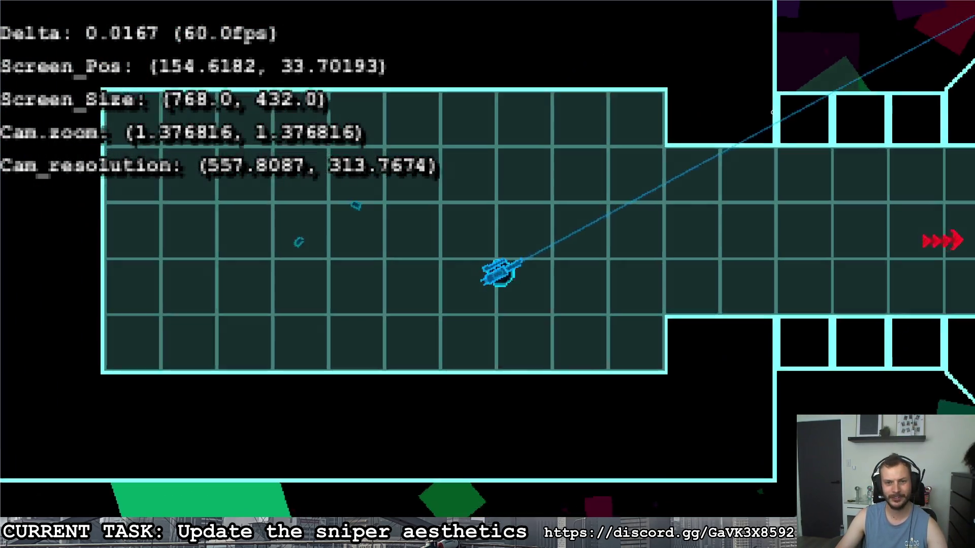
key(w)
key(s)
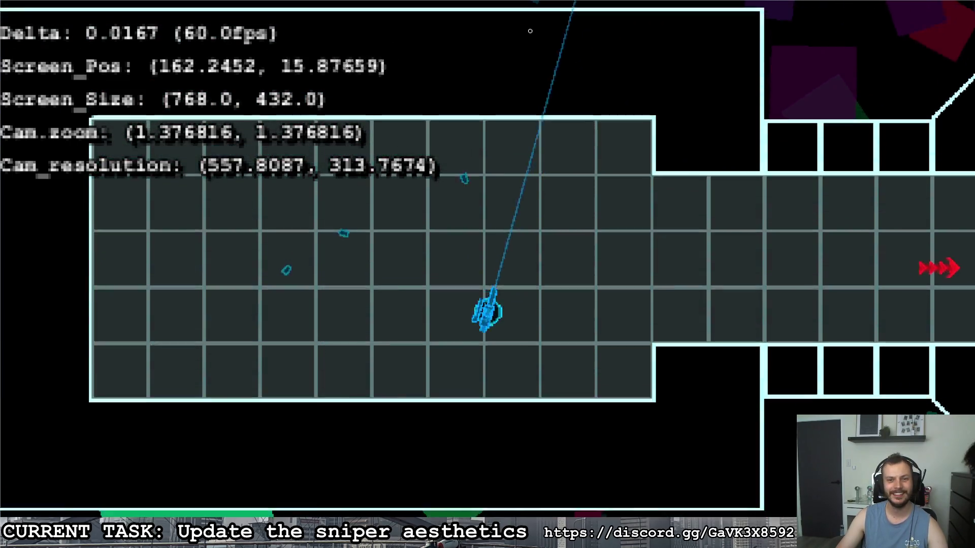
click(516, 30)
key(w)
key(a)
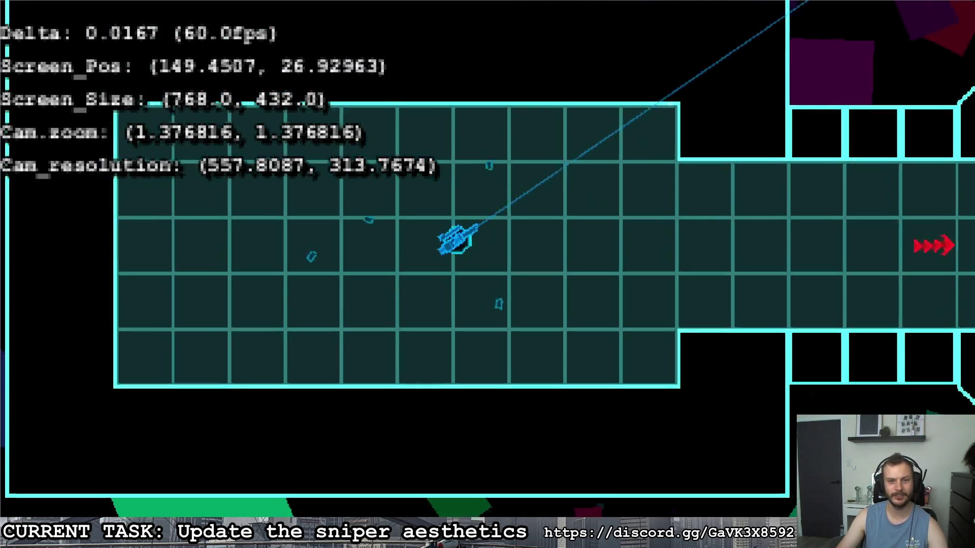
key(d)
key(s)
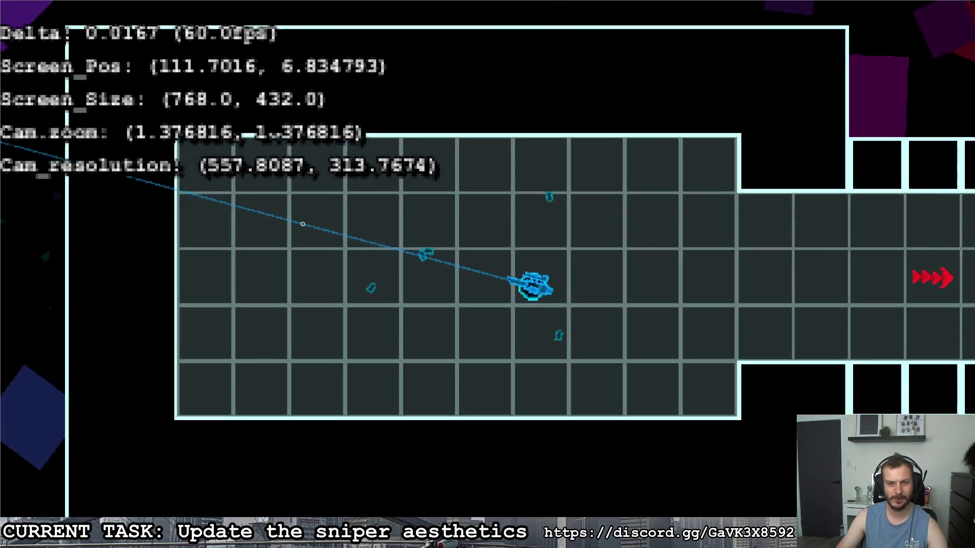
click(184, 256)
Step: Fly along the corridor firing twice at the top wall and once at the right wall
key(a)
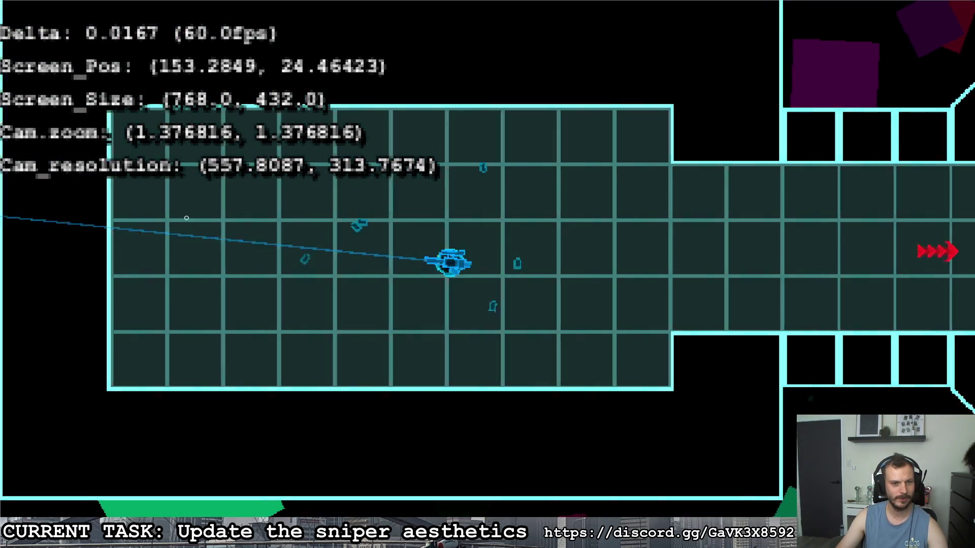
key(a)
click(609, 102)
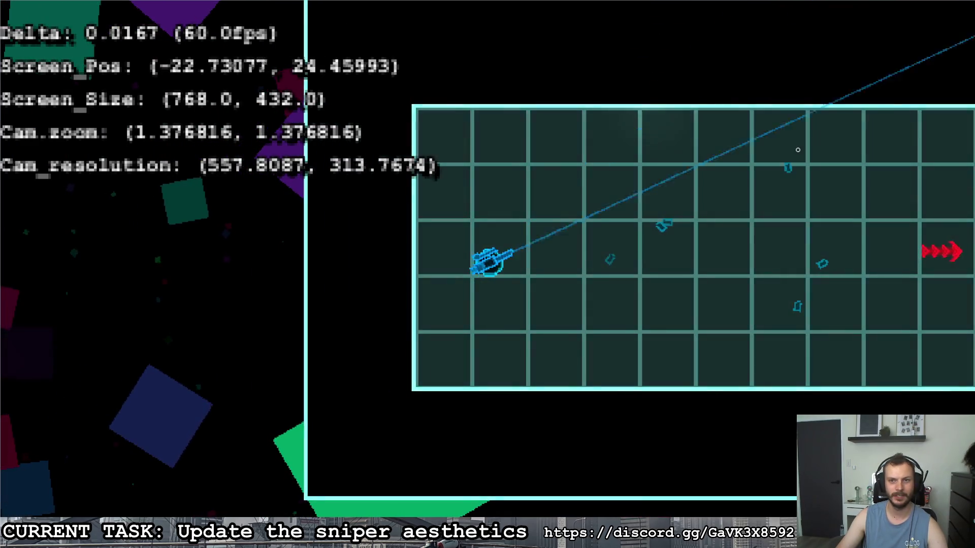
key(d)
click(837, 173)
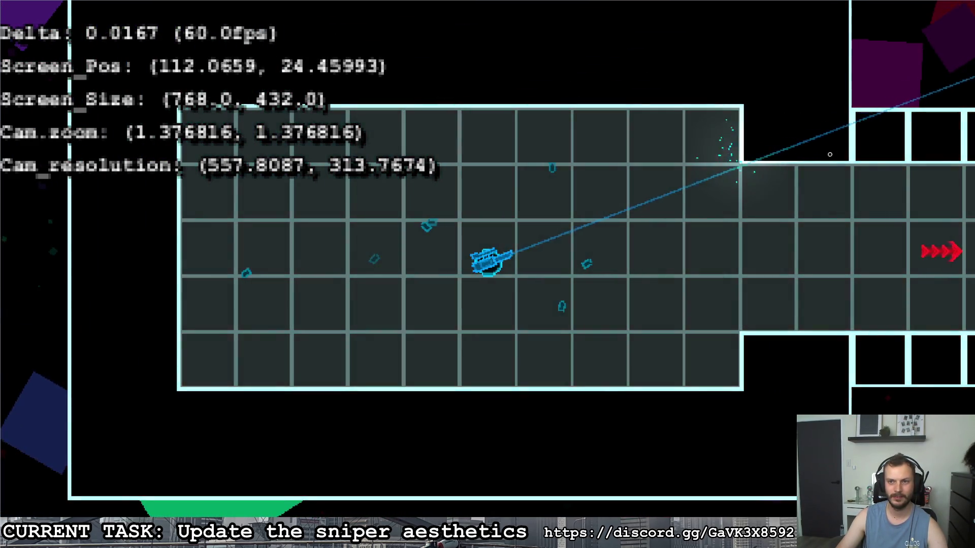
key(d)
key(d)
click(863, 231)
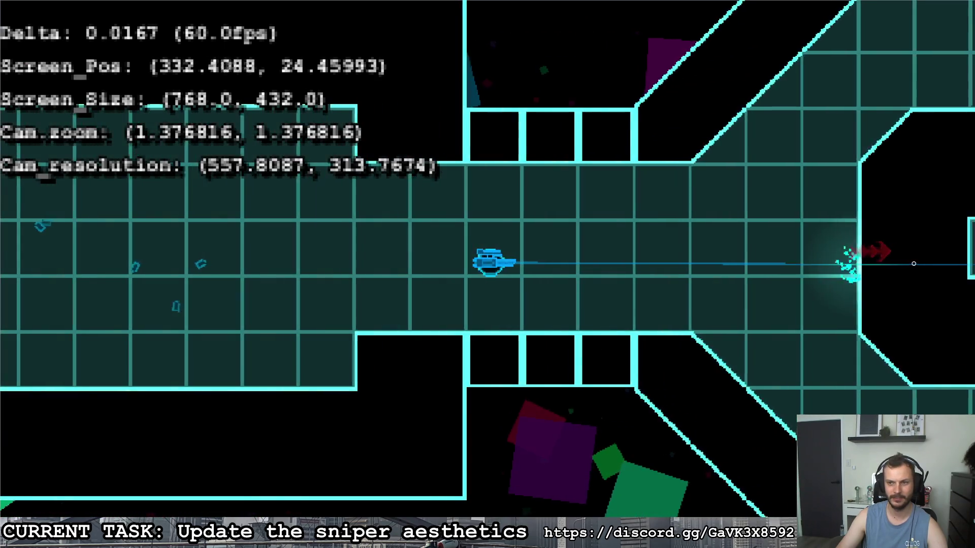
Step: Fly into the loop room, shoot the red enemy, and pause the game
key(d)
key(s)
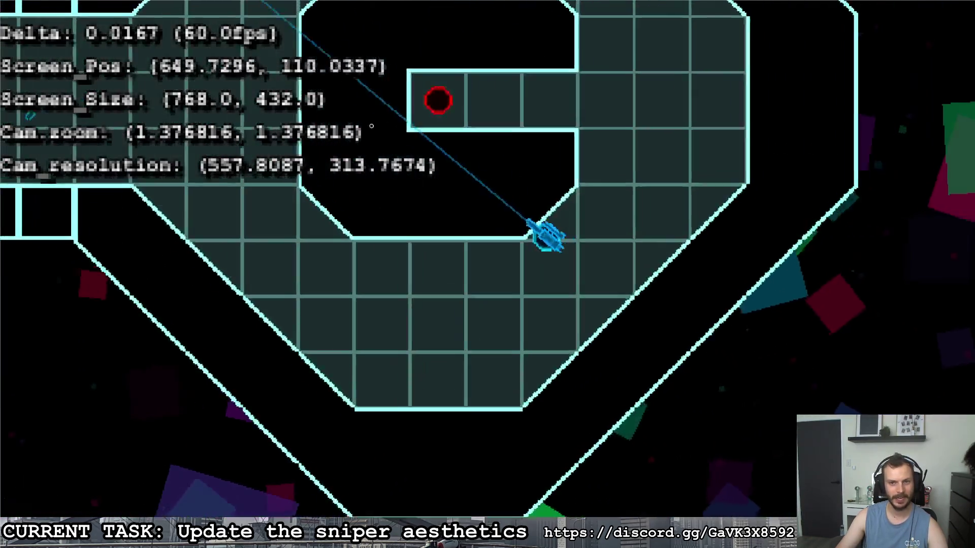
key(d)
key(w)
click(253, 203)
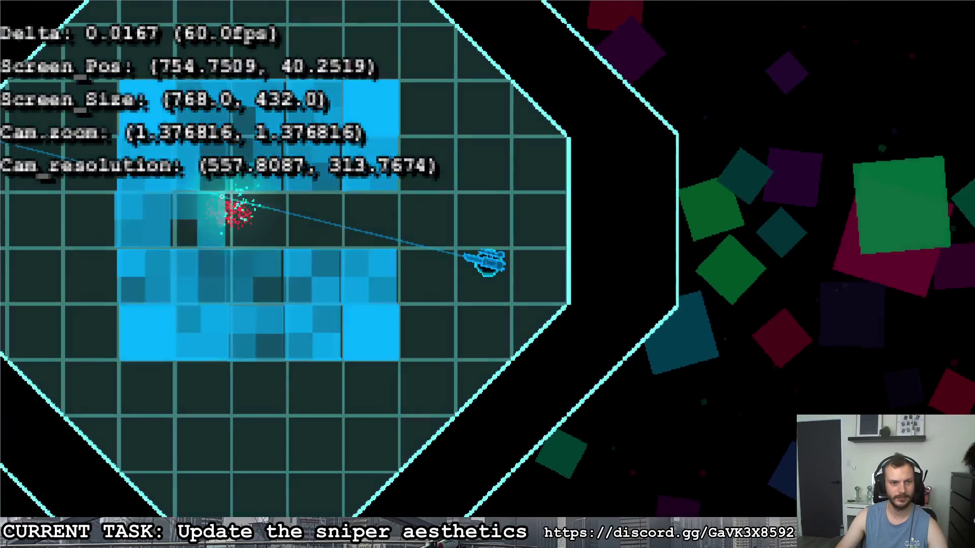
key(a)
key(w)
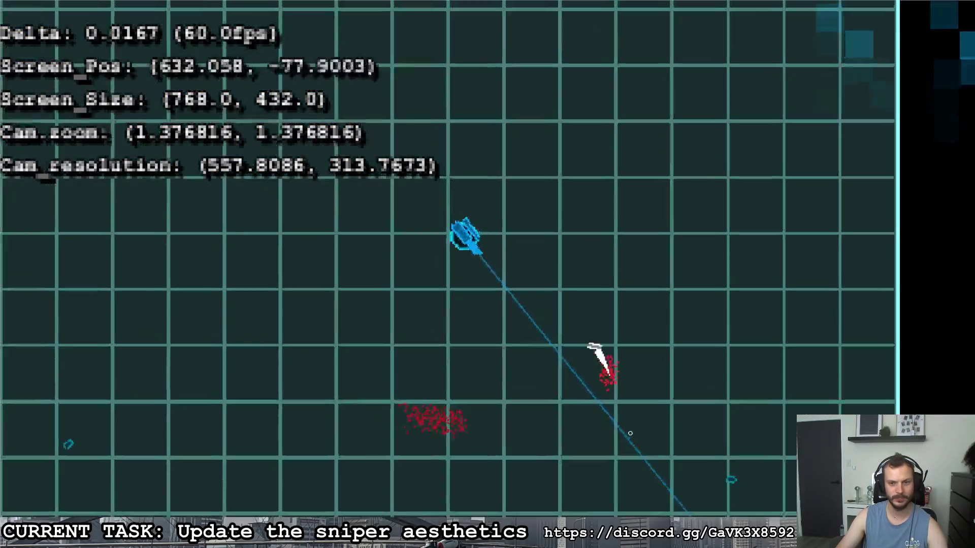
key(s)
key(Escape)
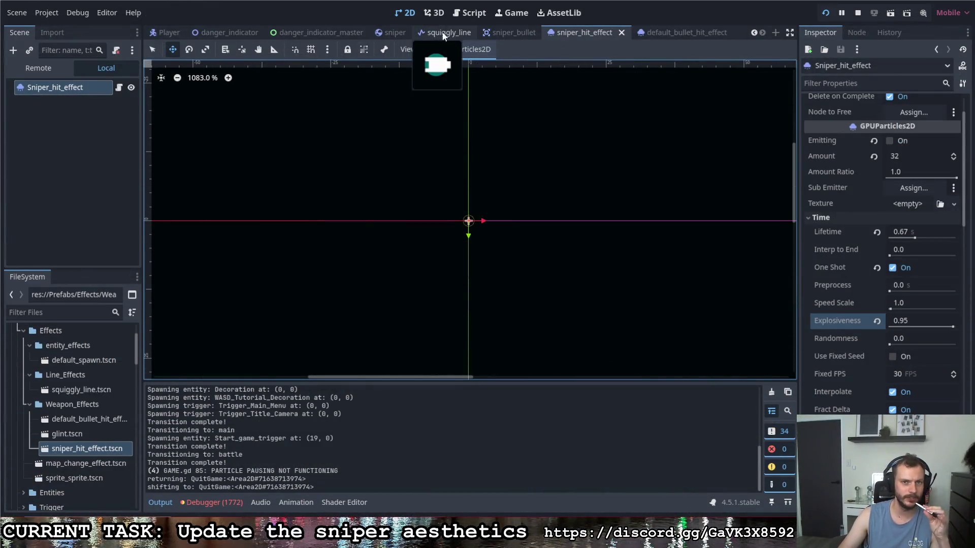
Step: Switch to the sniper_bullet scene, open bullet.gd, and scroll to _on_area_2d_body_entered's hitEmit spawn
click(497, 38)
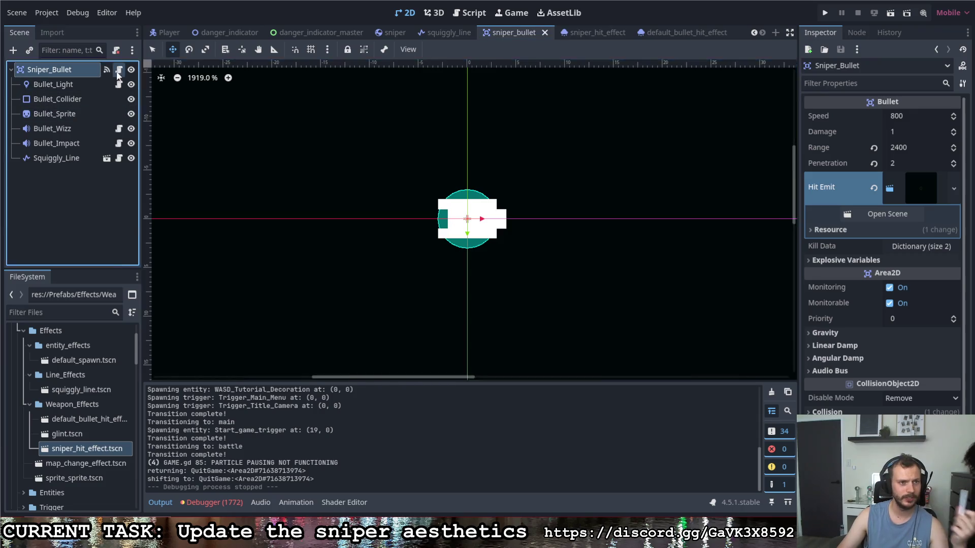
click(118, 69)
scroll(431, 244, down, 14)
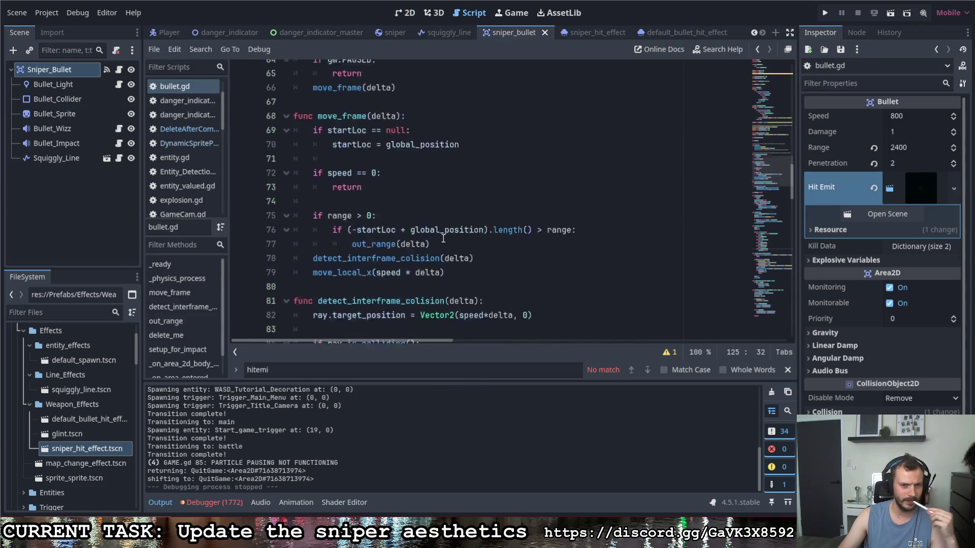
scroll(441, 239, down, 8)
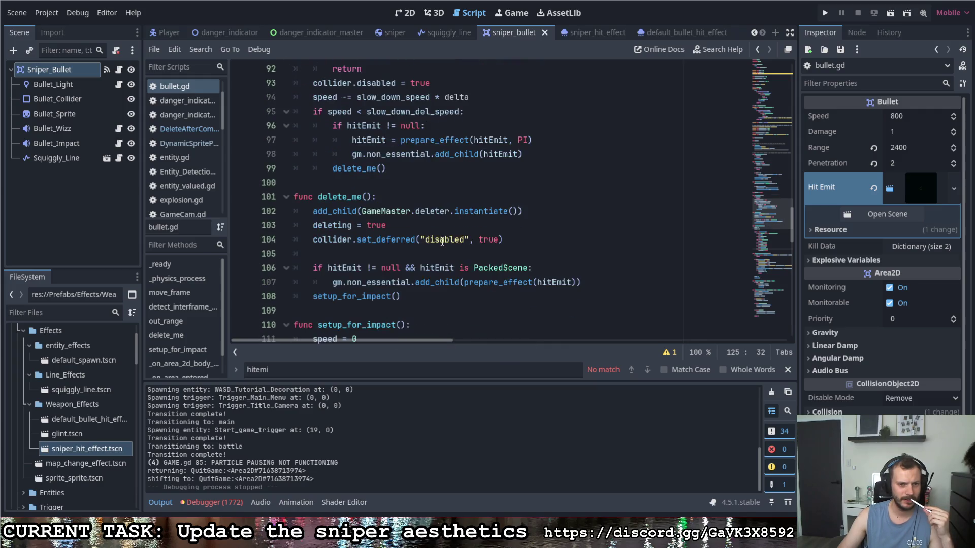
scroll(441, 242, down, 8)
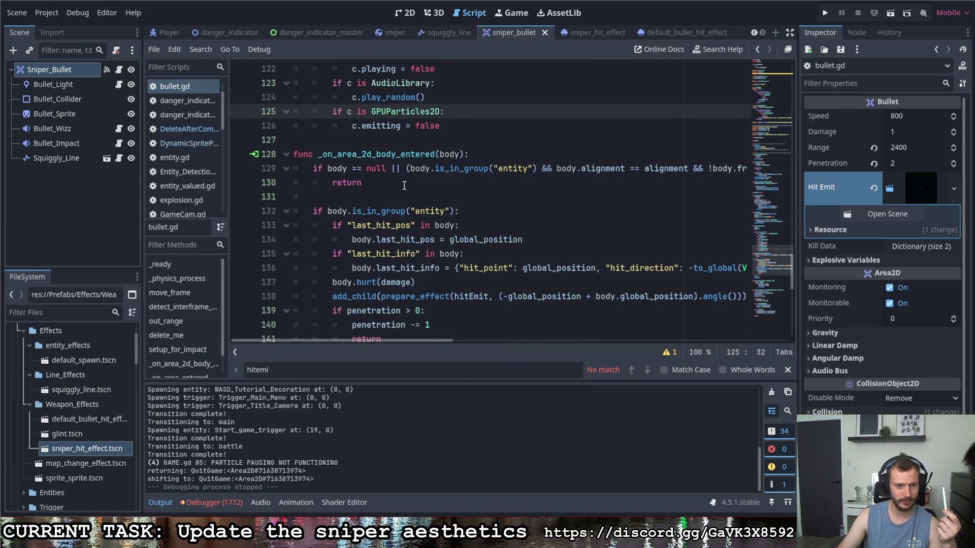
scroll(404, 186, down, 2)
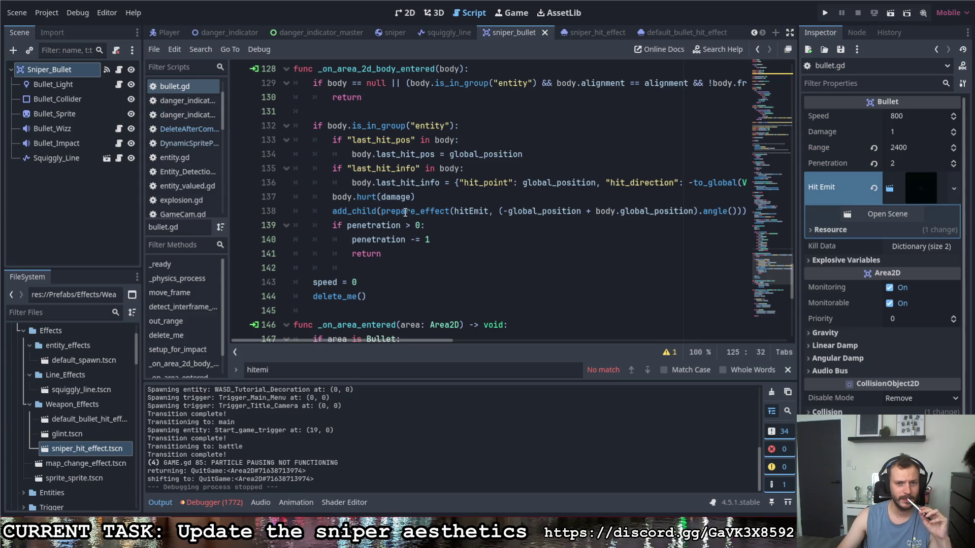
mouse_move(431, 345)
mouse_down()
mouse_move(458, 344)
mouse_move(450, 339)
mouse_up()
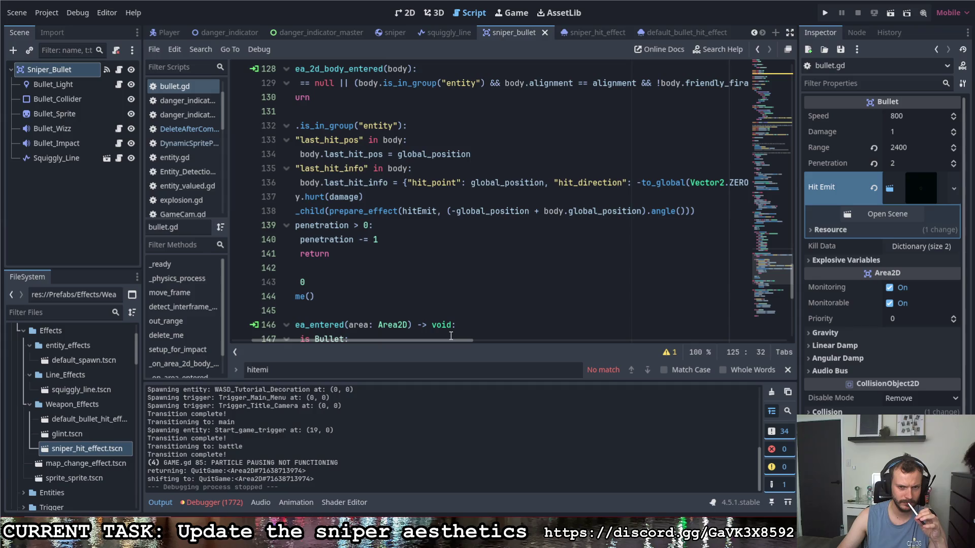
drag(444, 342, 430, 339)
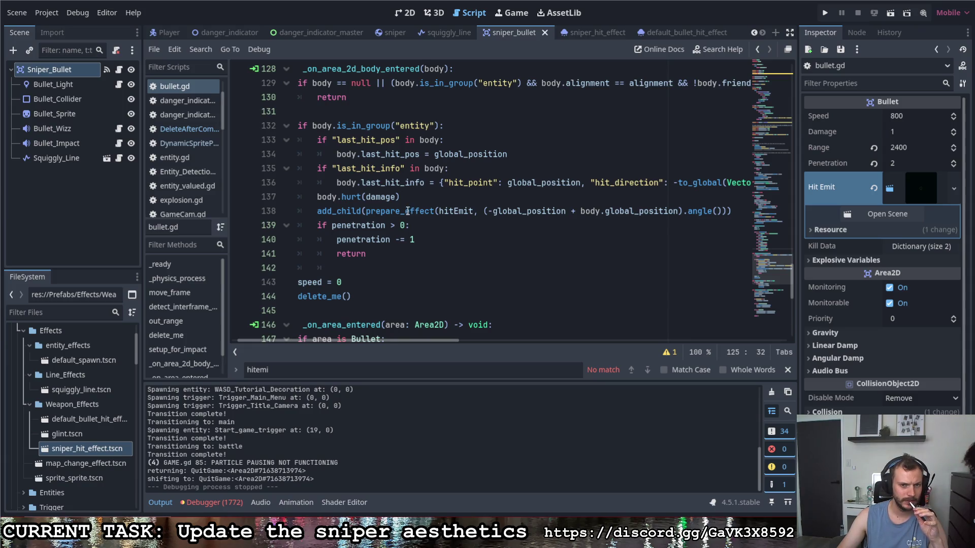
drag(366, 211, 435, 212)
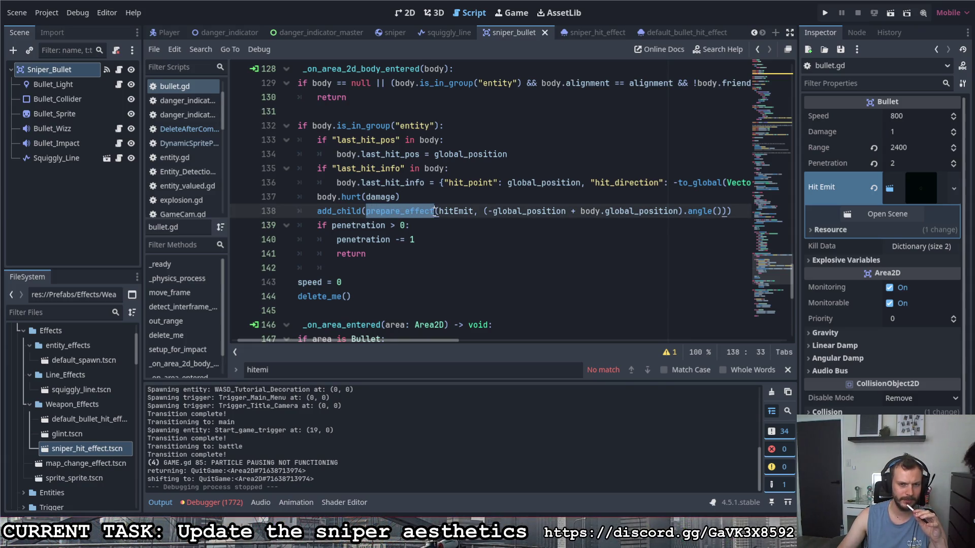
scroll(443, 242, up, 10)
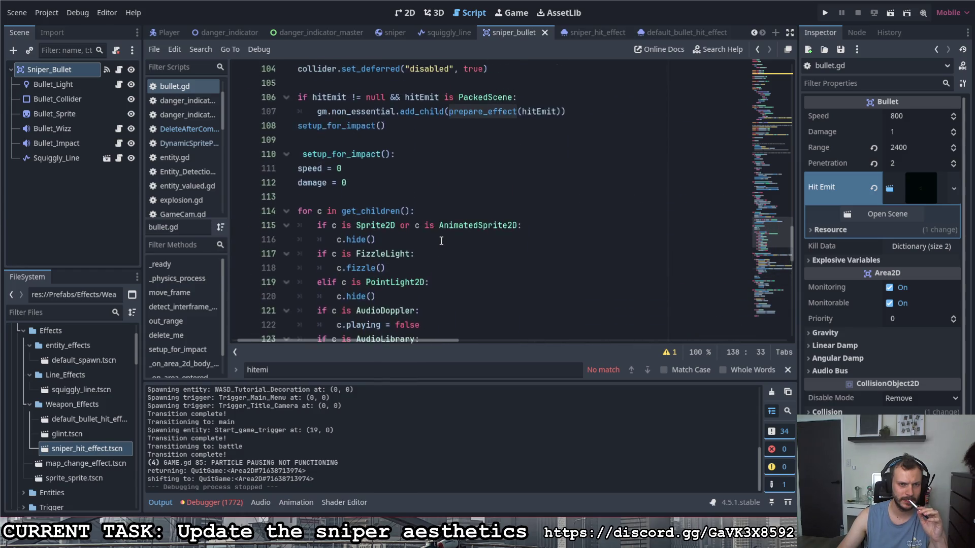
scroll(441, 240, down, 15)
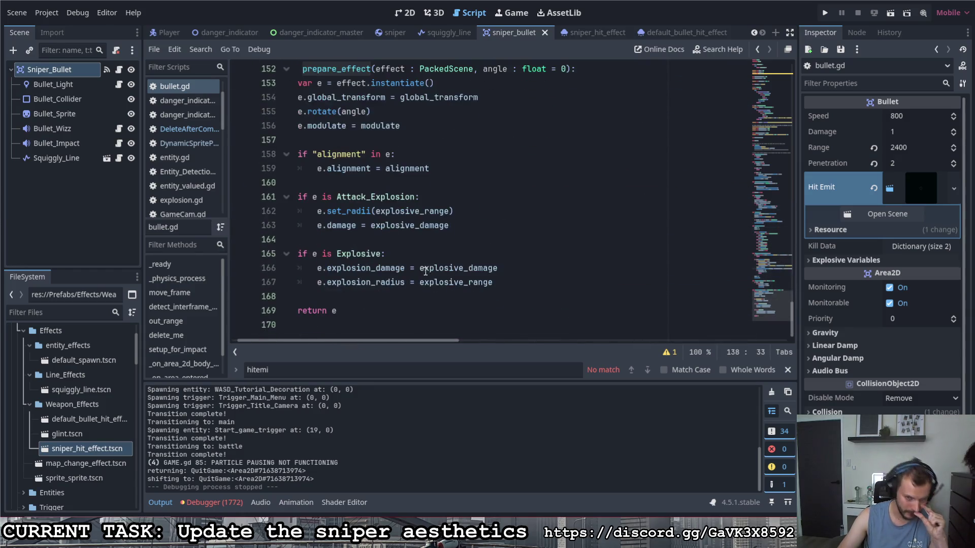
scroll(420, 273, up, 2)
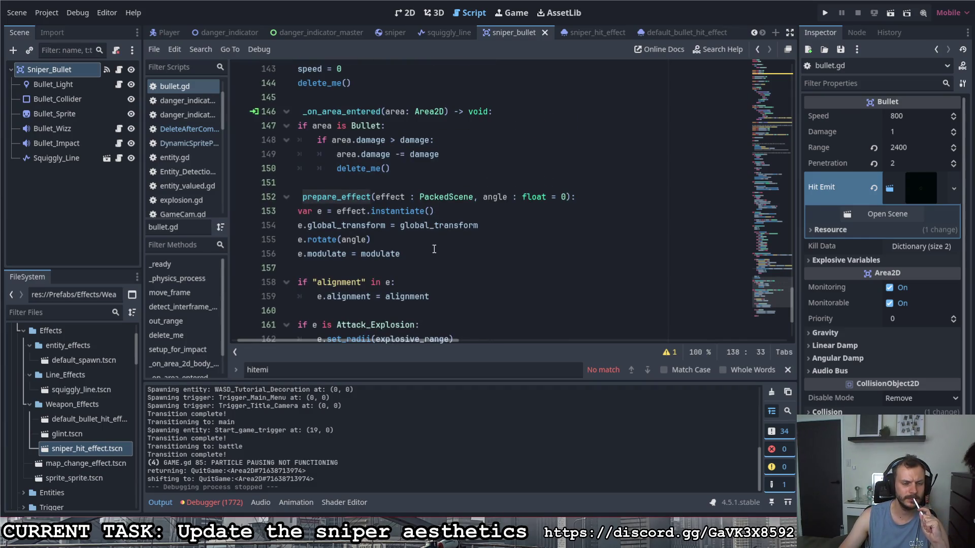
scroll(430, 245, down, 2)
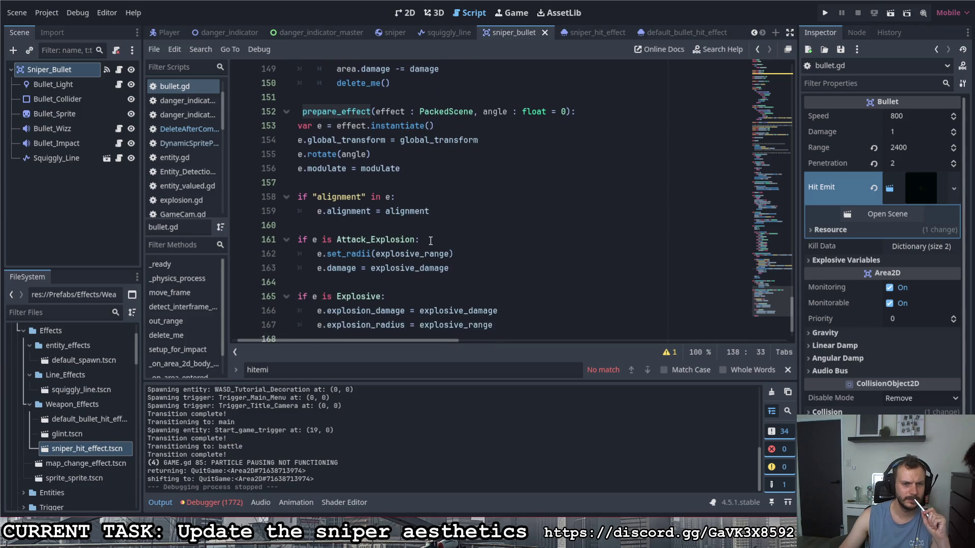
scroll(431, 240, down, 1)
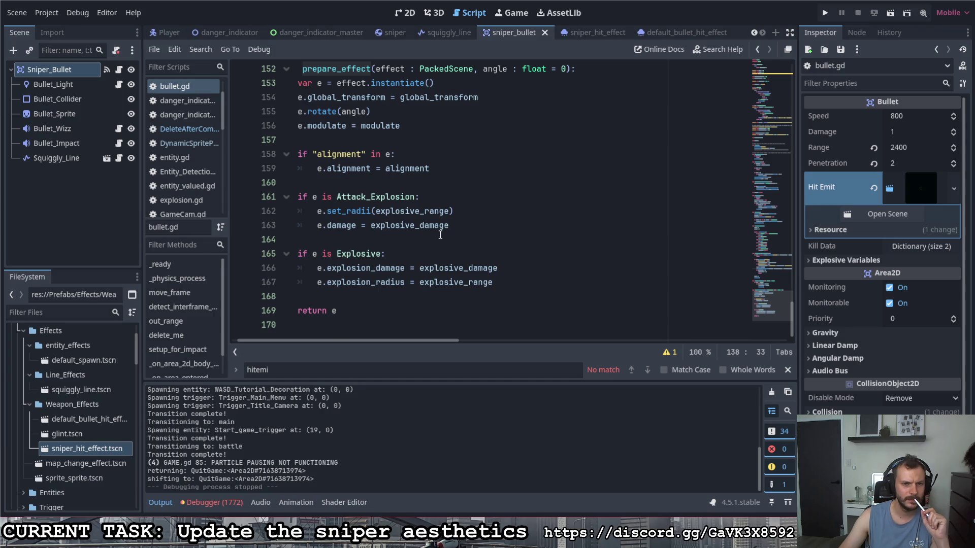
scroll(440, 235, up, 8)
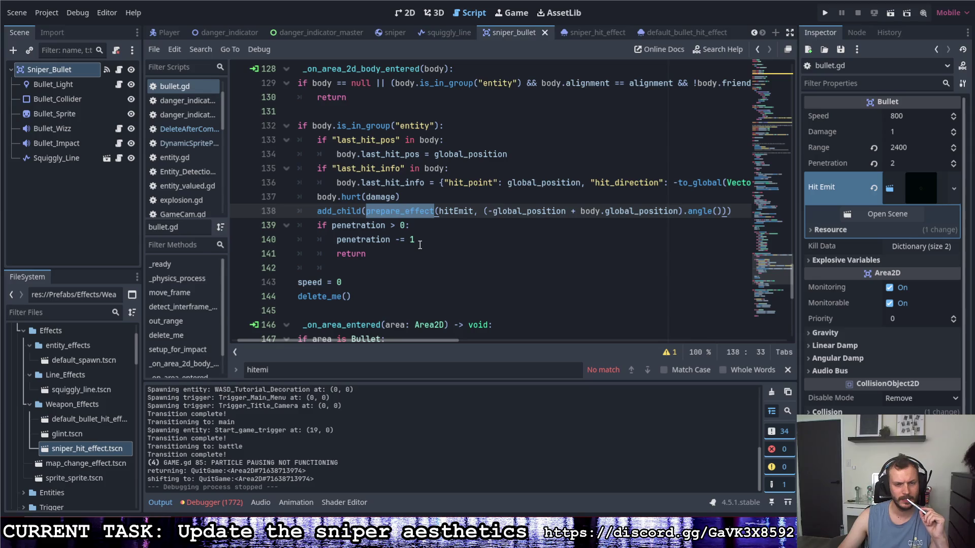
scroll(419, 245, down, 4)
scroll(419, 246, down, 3)
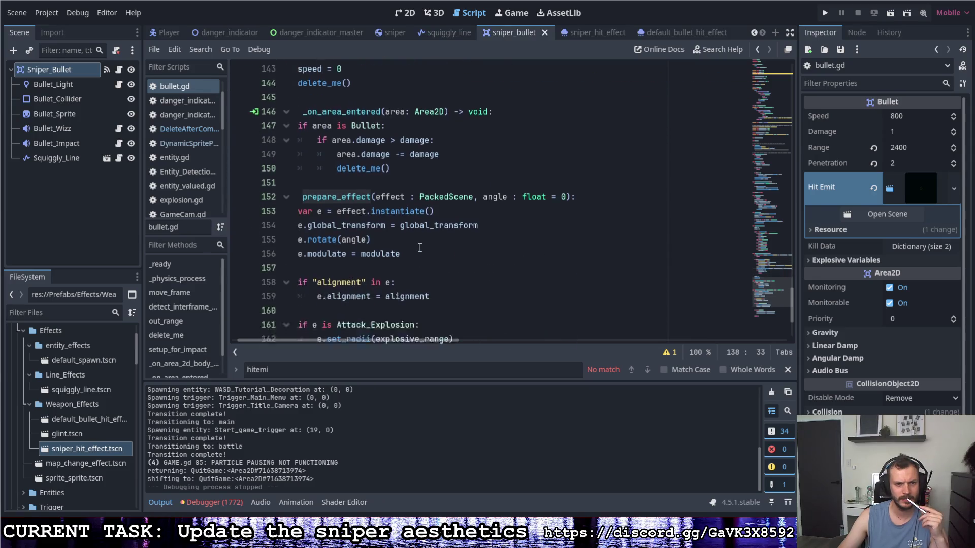
scroll(419, 247, up, 2)
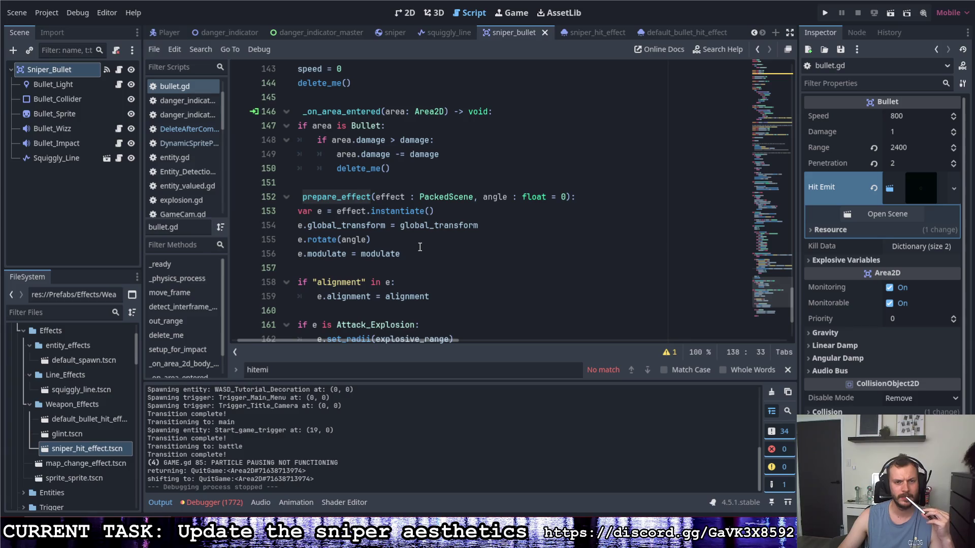
click(825, 12)
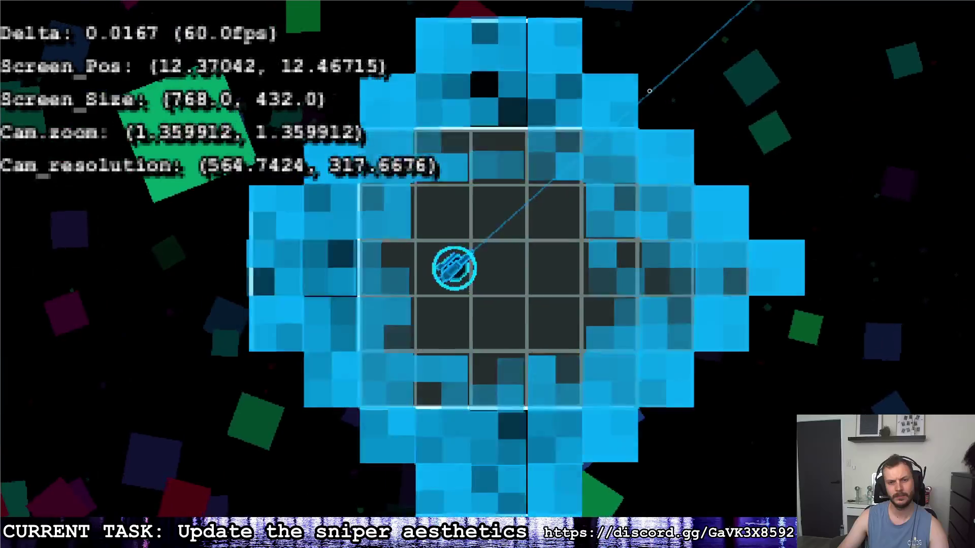
key(d)
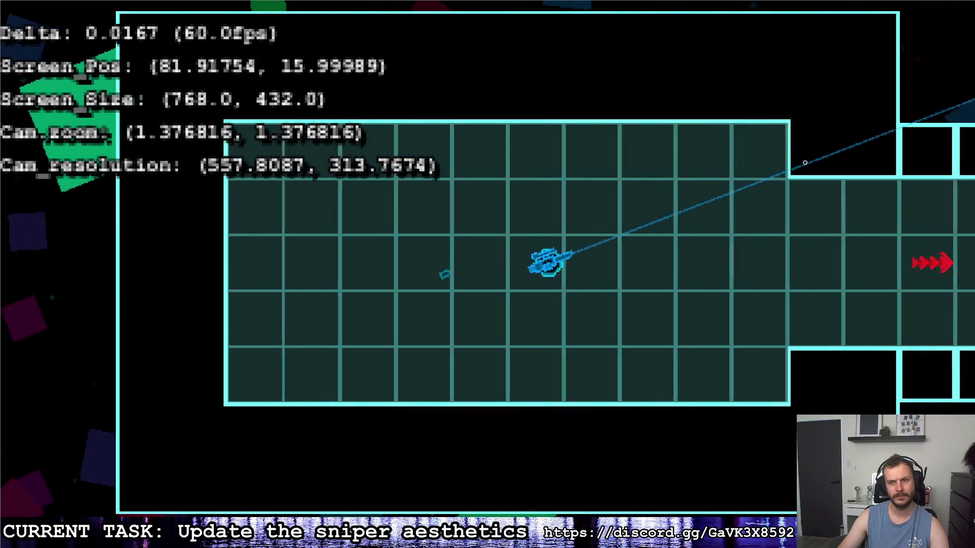
key(Escape)
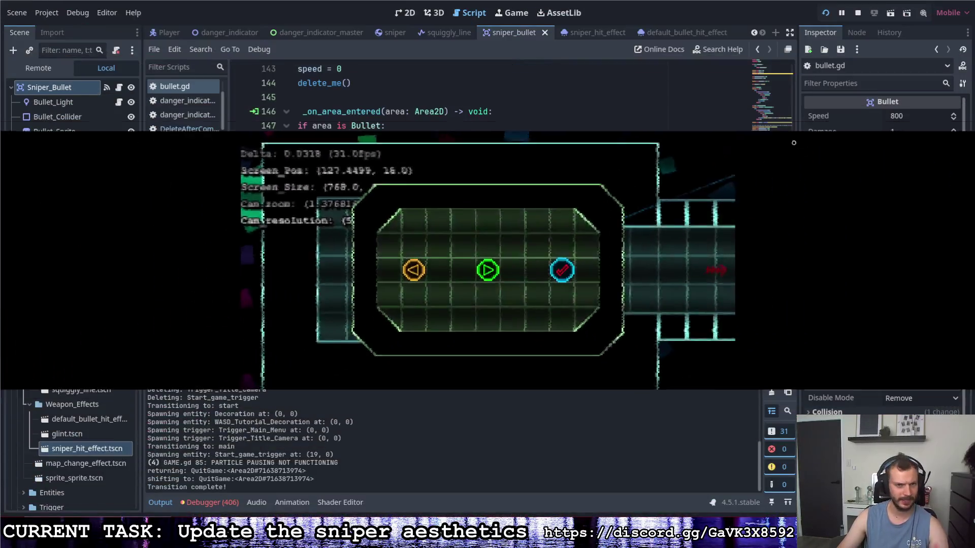
scroll(531, 215, up, 5)
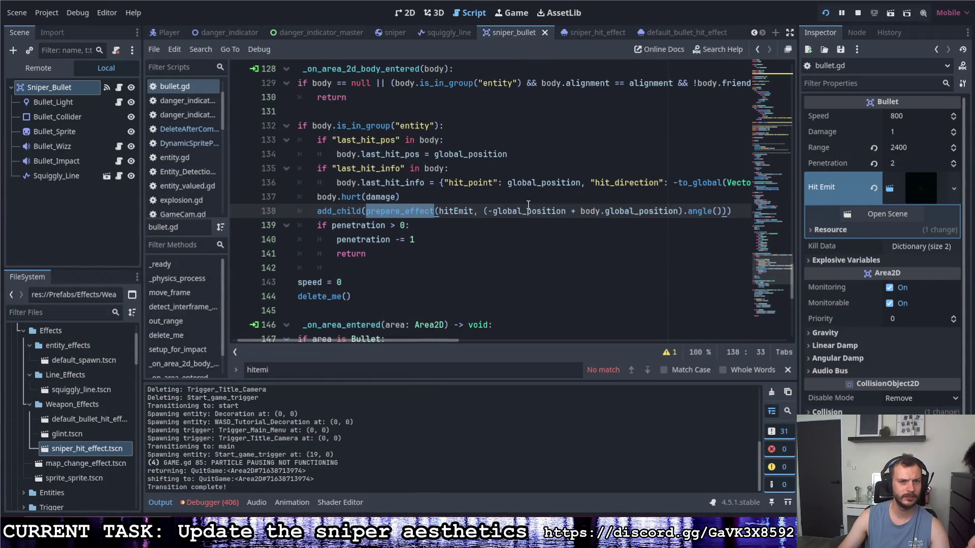
Step: Scroll up through bullet.gd and highlight delete_me to see where it is called
scroll(528, 202, up, 1)
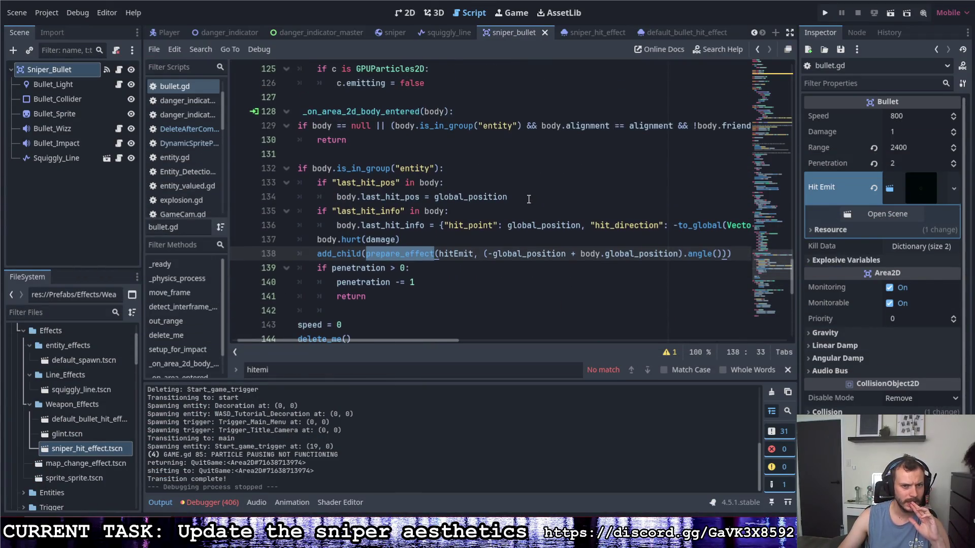
scroll(529, 199, up, 3)
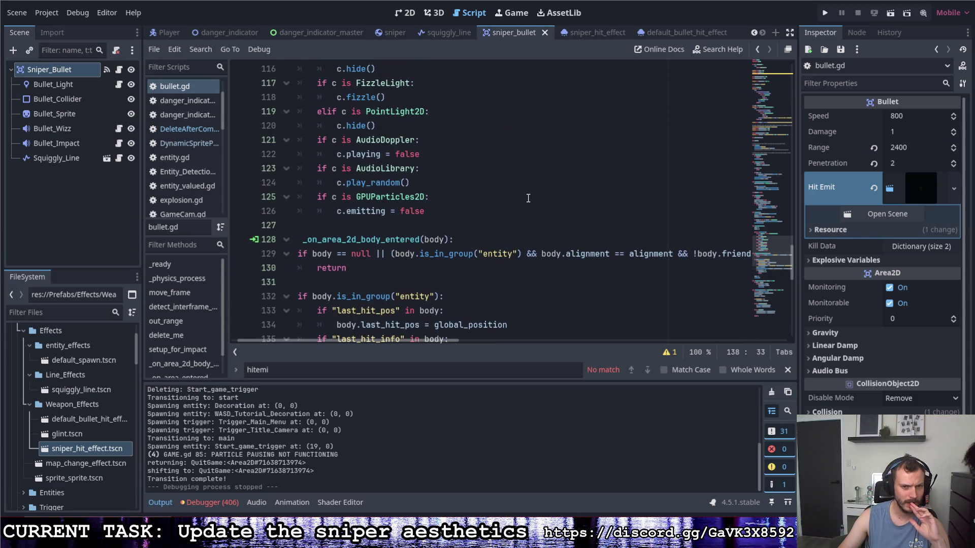
scroll(528, 198, up, 5)
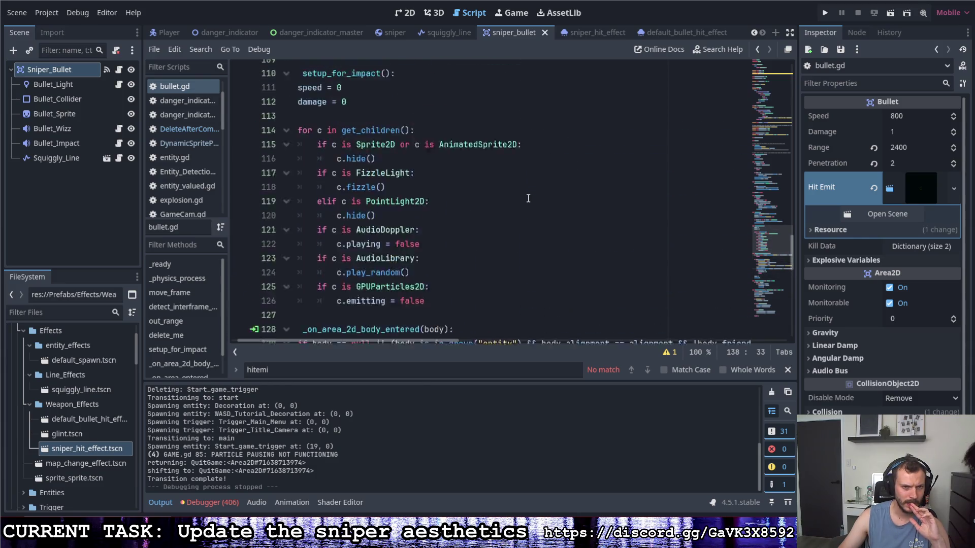
scroll(528, 198, up, 3)
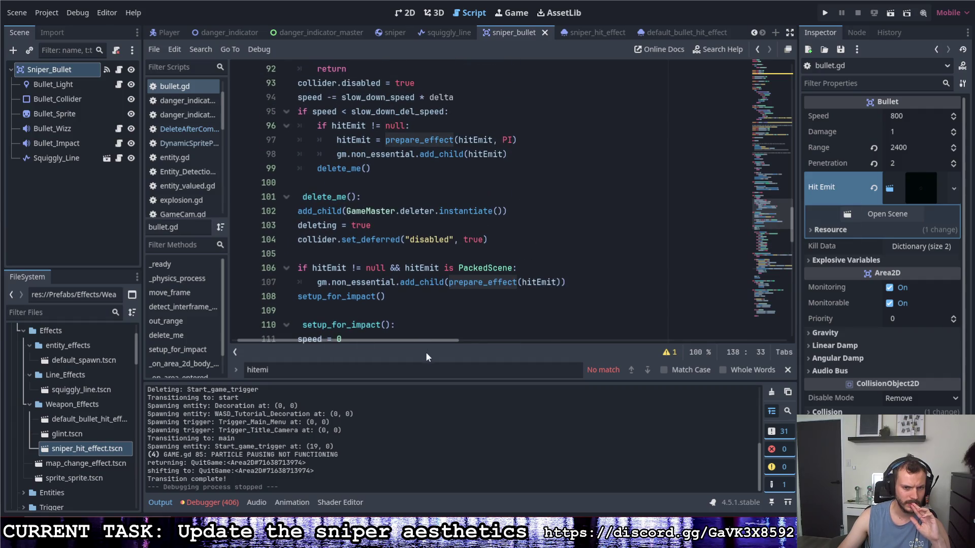
drag(367, 340, 361, 339)
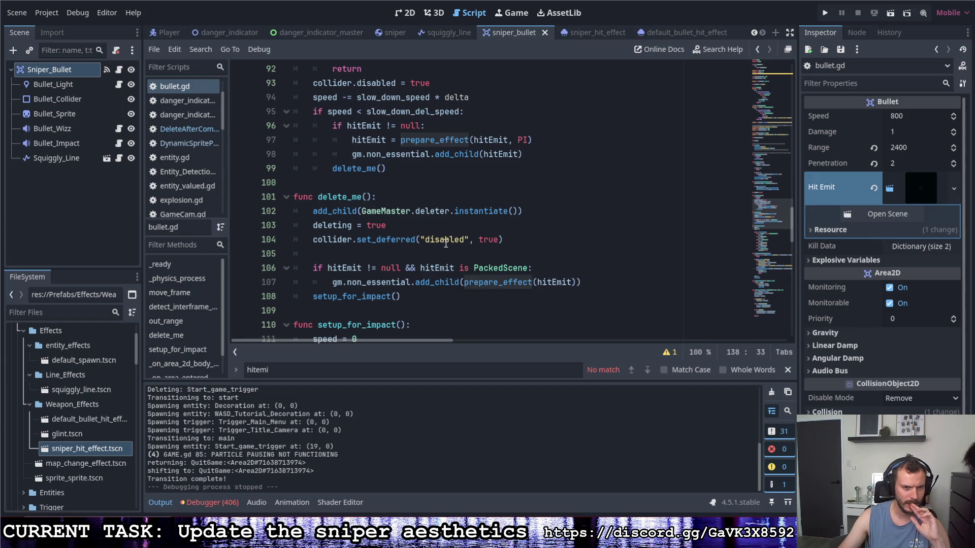
drag(361, 196, 317, 197)
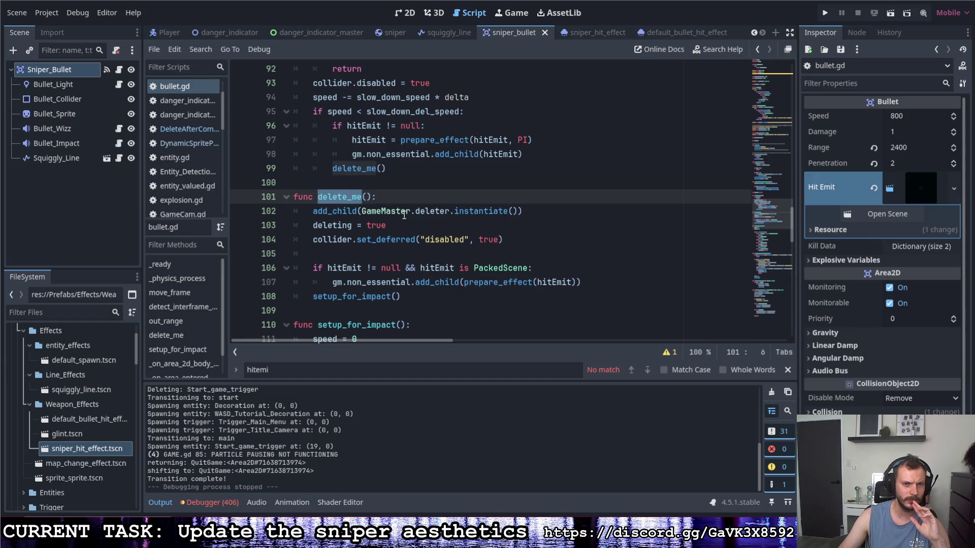
scroll(404, 215, up, 2)
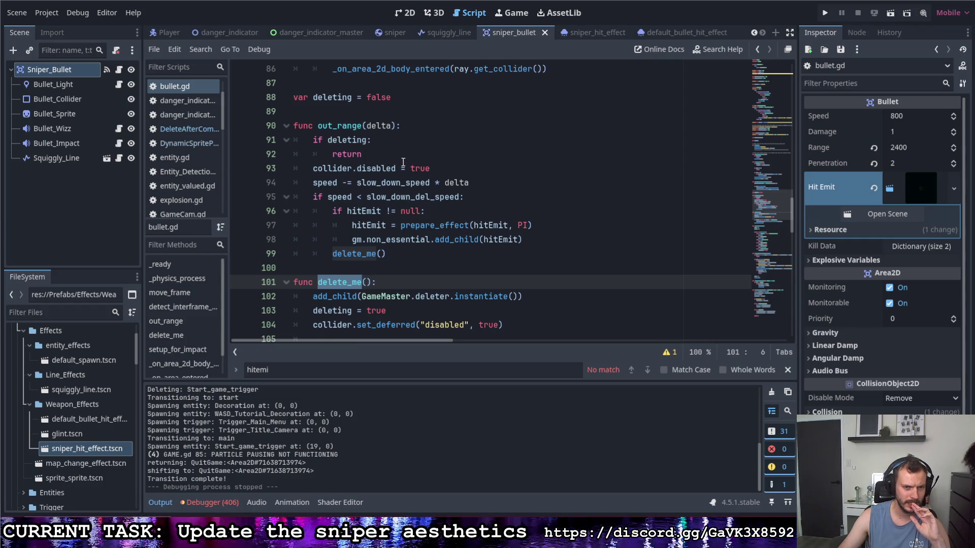
mouse_move(398, 162)
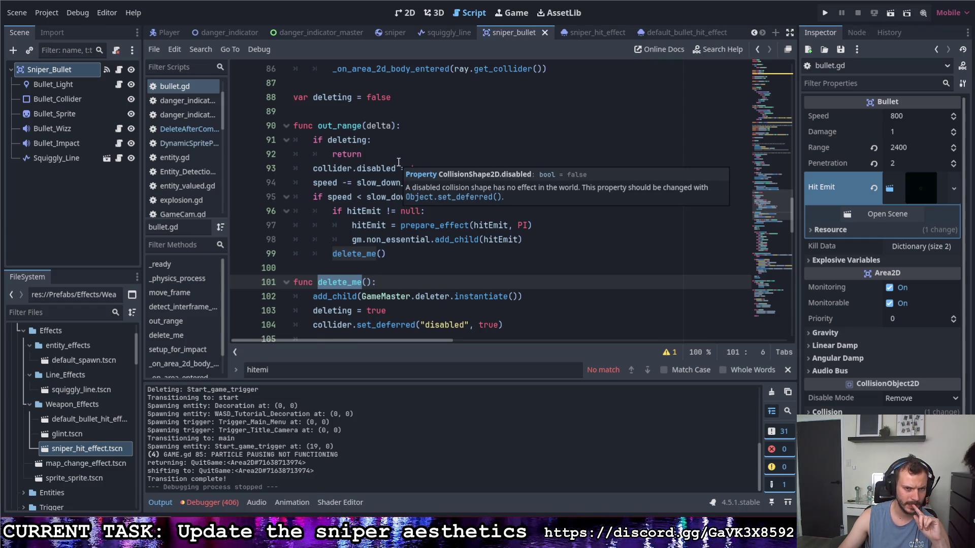
scroll(398, 162, up, 2)
scroll(396, 163, down, 11)
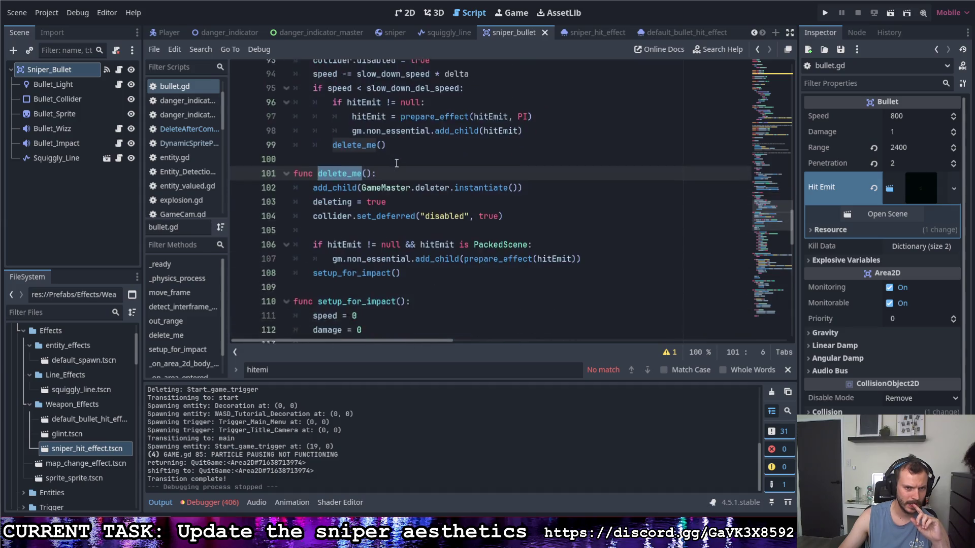
scroll(397, 163, down, 5)
scroll(397, 163, up, 1)
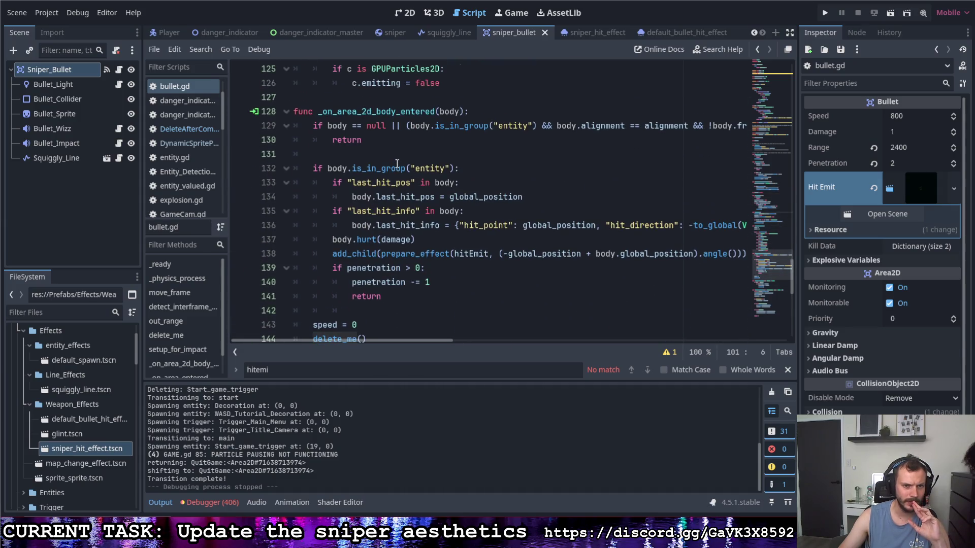
scroll(397, 162, down, 1)
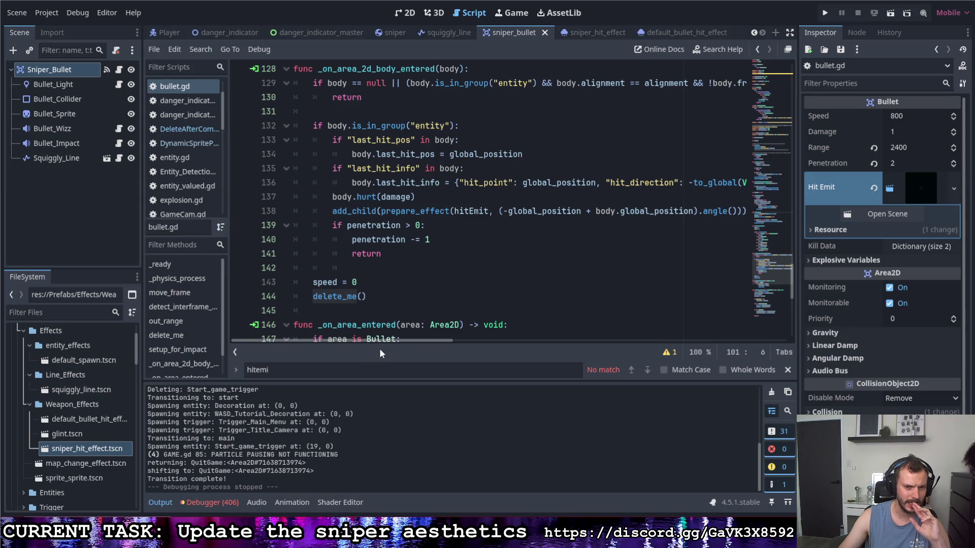
Step: Copy gm.non_essential from line 107 for use before add_child on line 138
scroll(397, 336, right, 5)
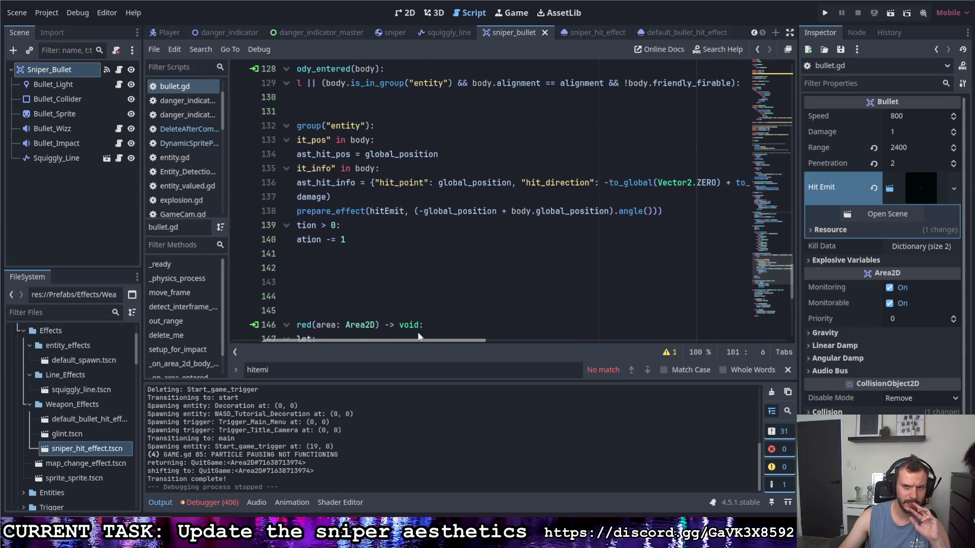
scroll(437, 328, left, 5)
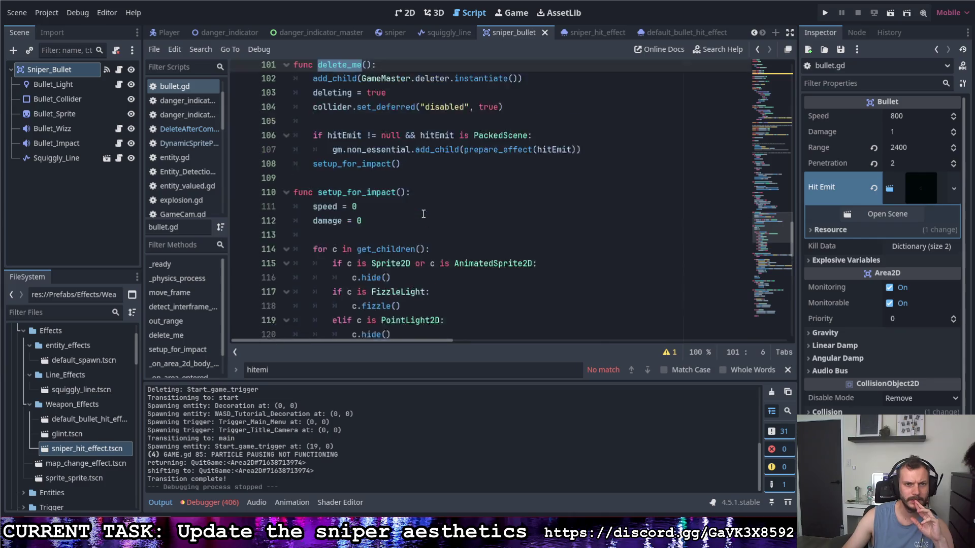
scroll(422, 214, down, 1)
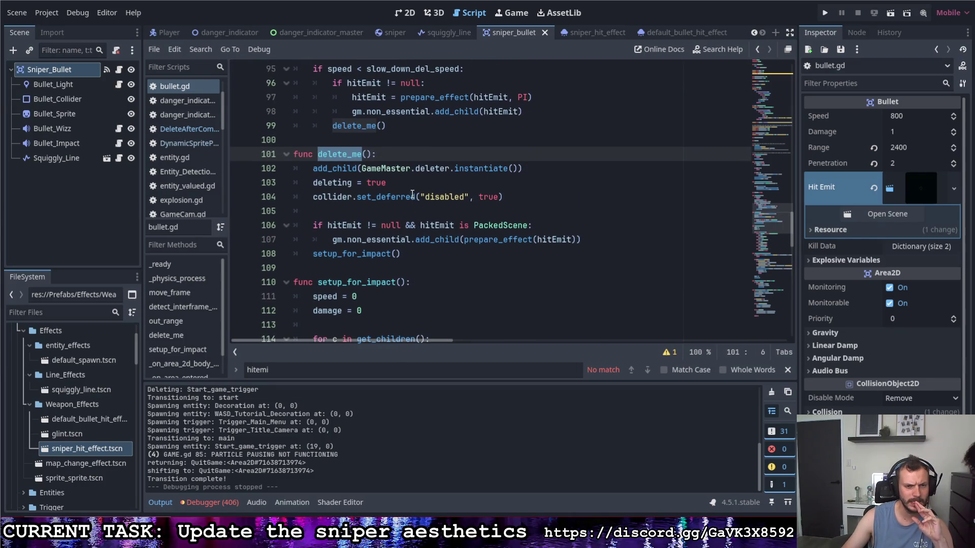
mouse_move(401, 199)
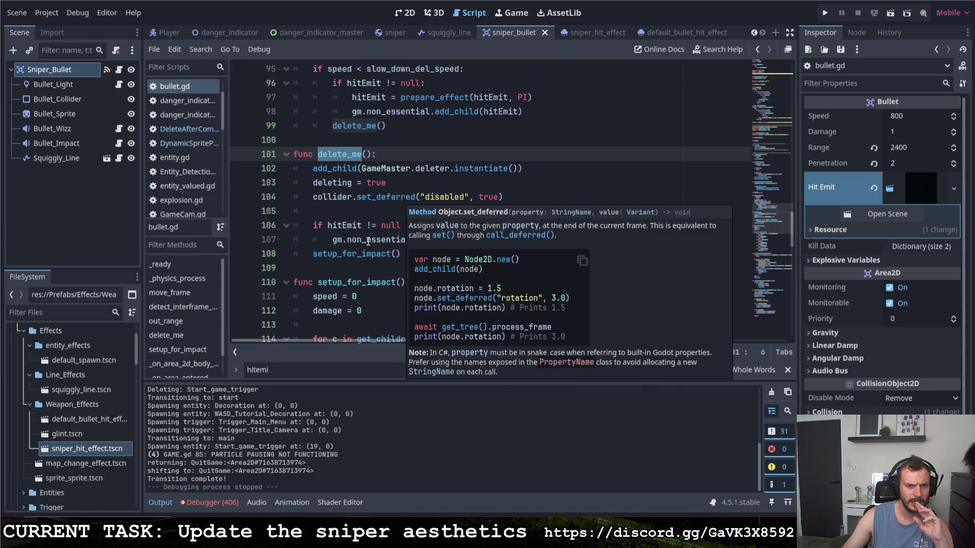
drag(333, 240, 415, 239)
scroll(421, 254, down, 10)
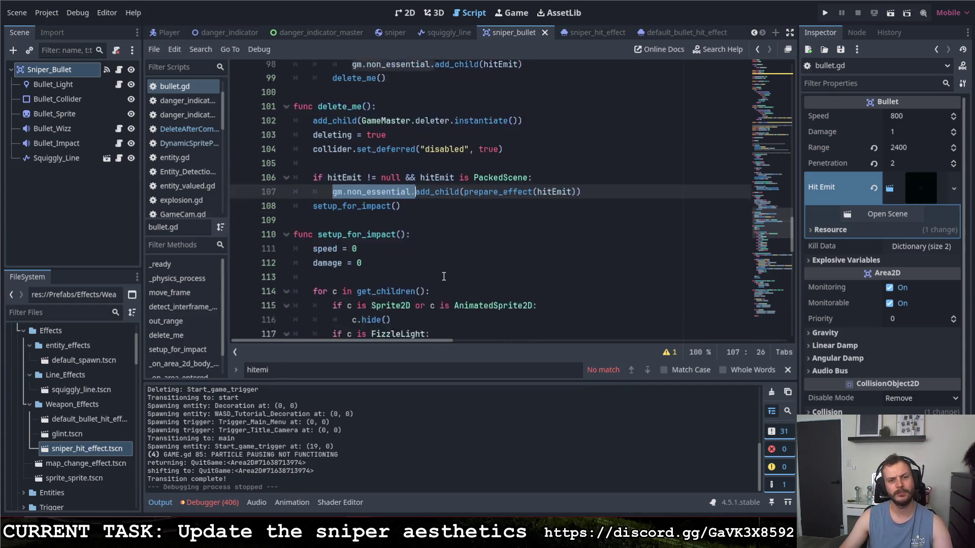
scroll(425, 278, down, 2)
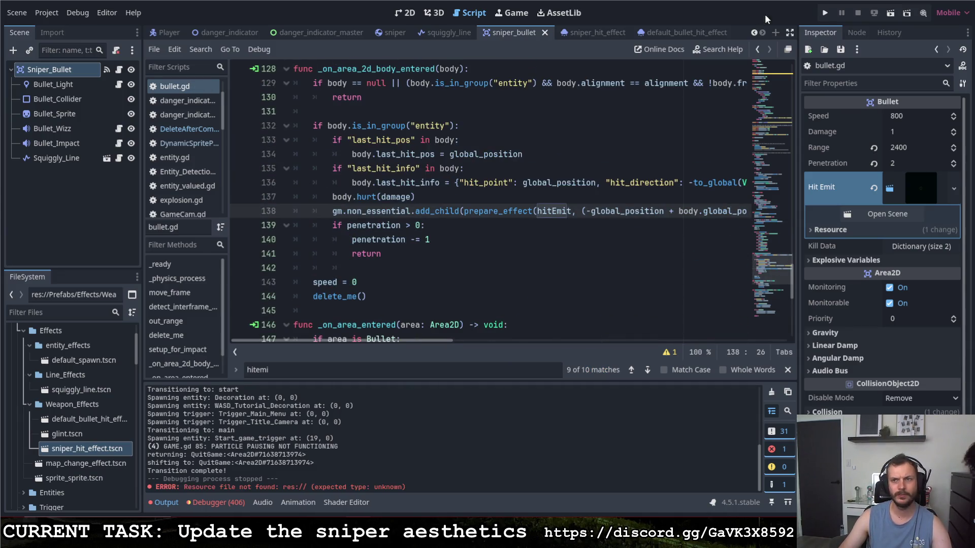
Step: Run the game, fly the ship across the rooms, and snipe the enemy on the right
click(824, 12)
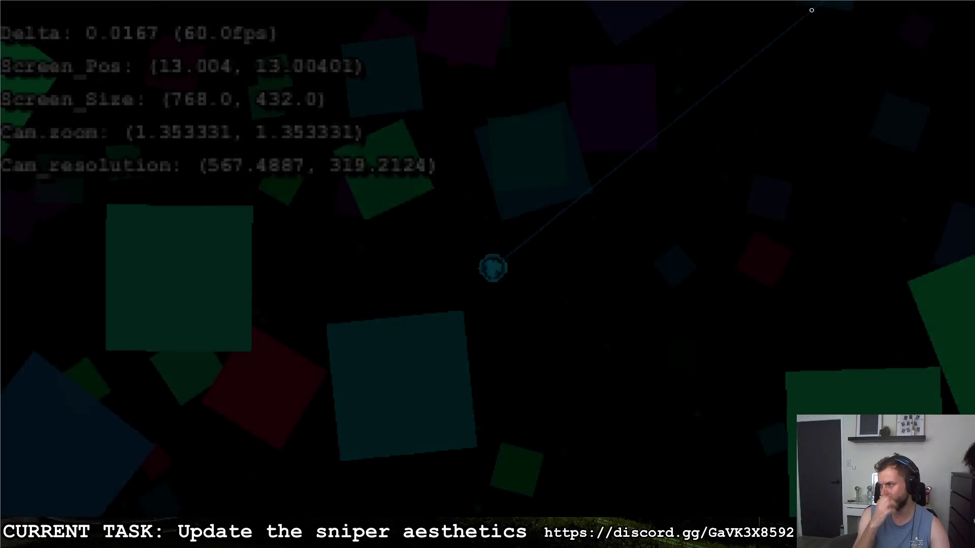
key(d)
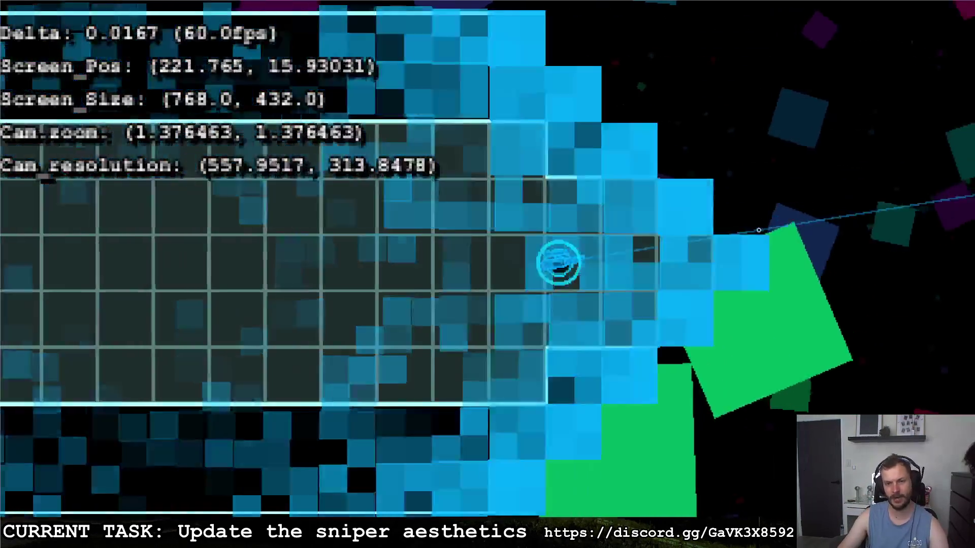
key(s)
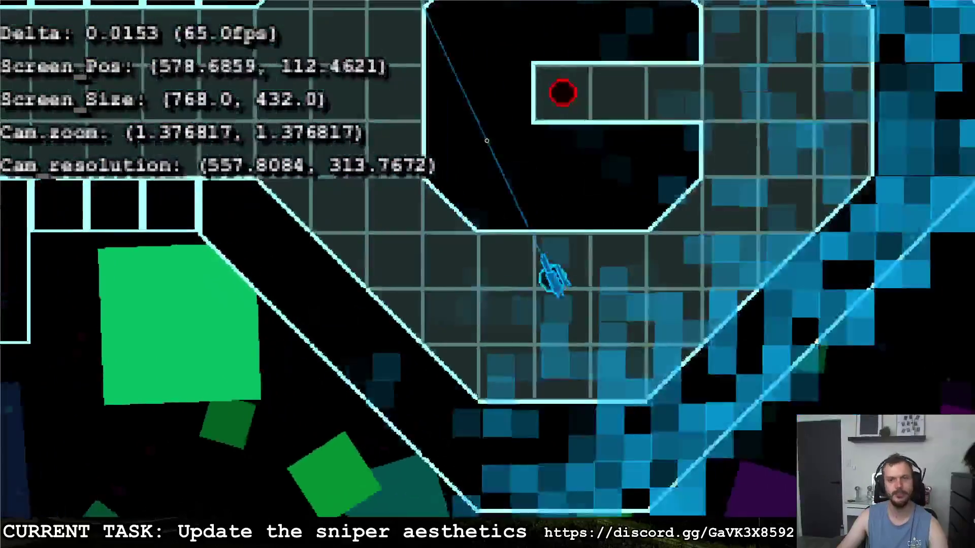
key(w)
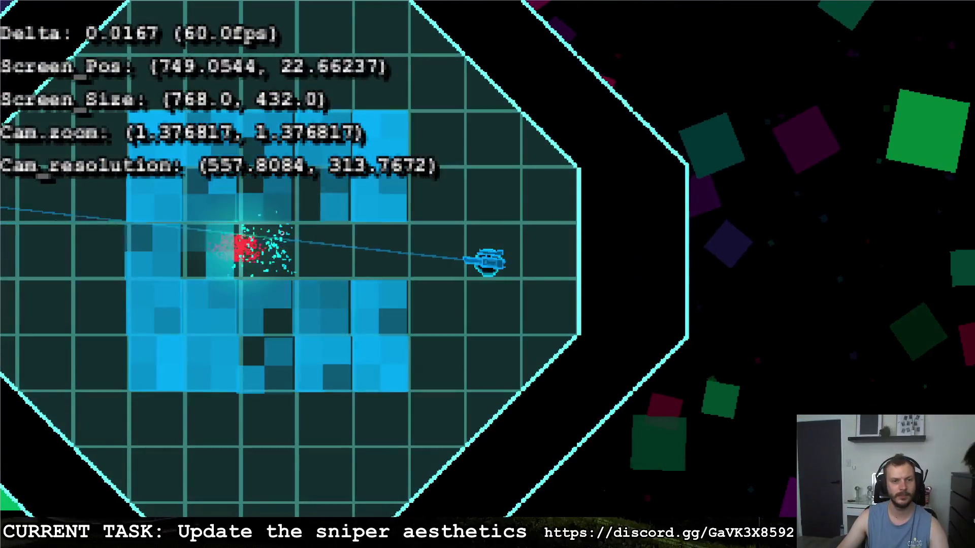
key(a)
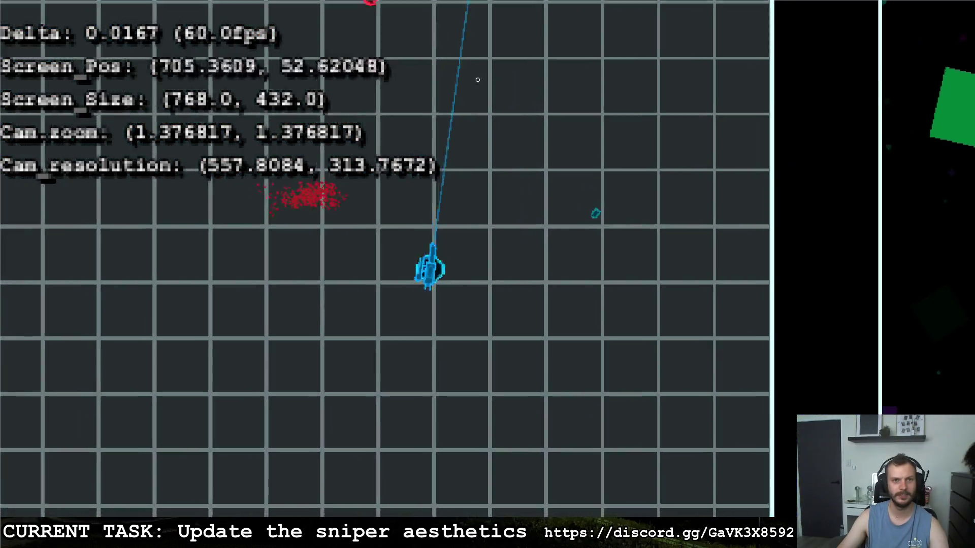
key(a)
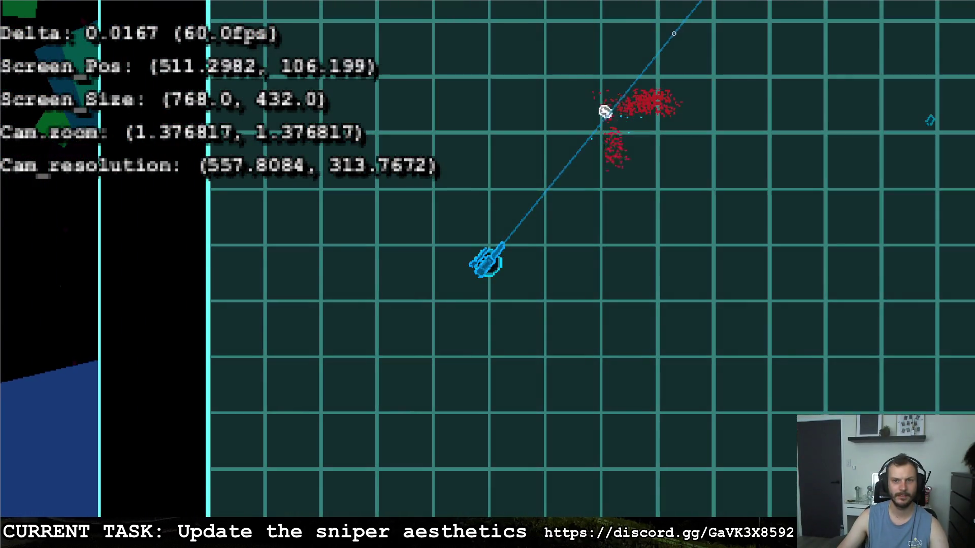
key(w)
key(d)
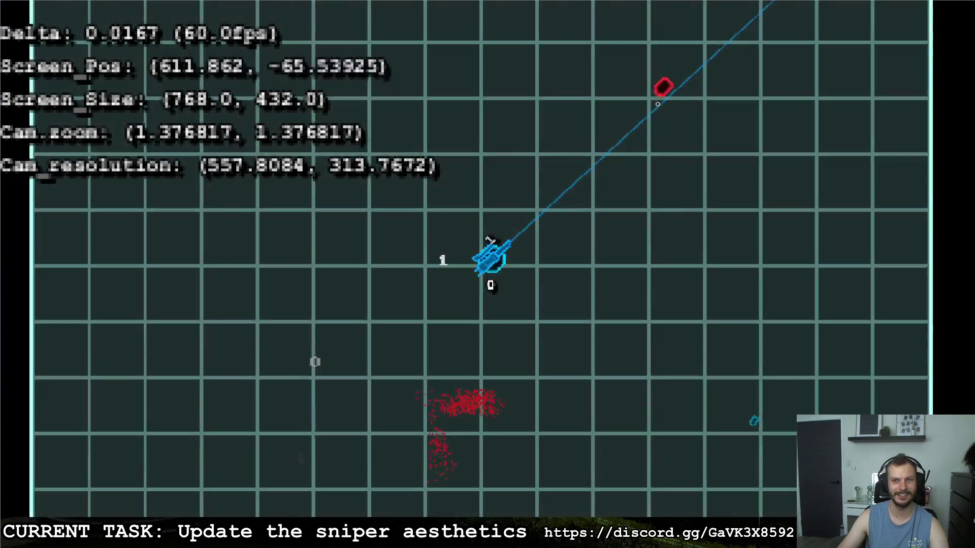
key(a)
key(w)
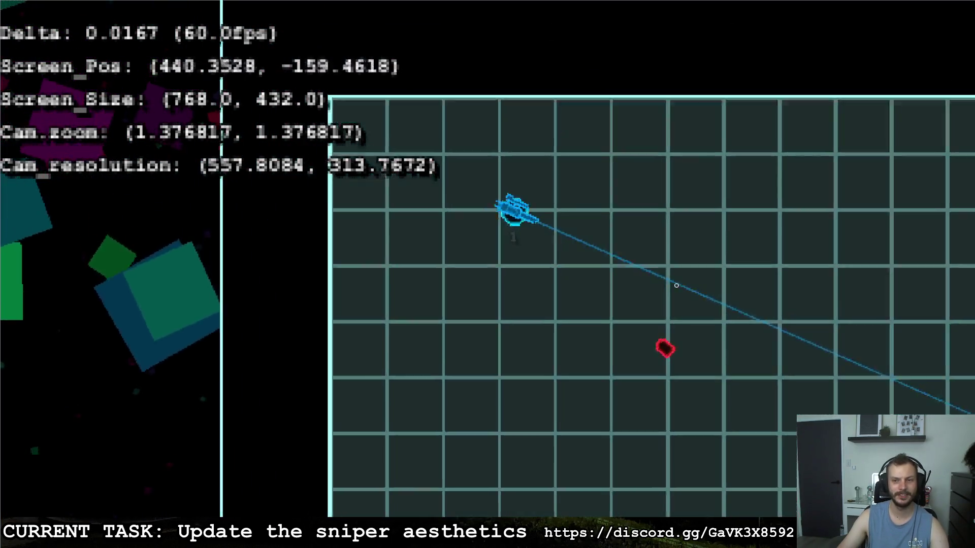
key(w)
key(d)
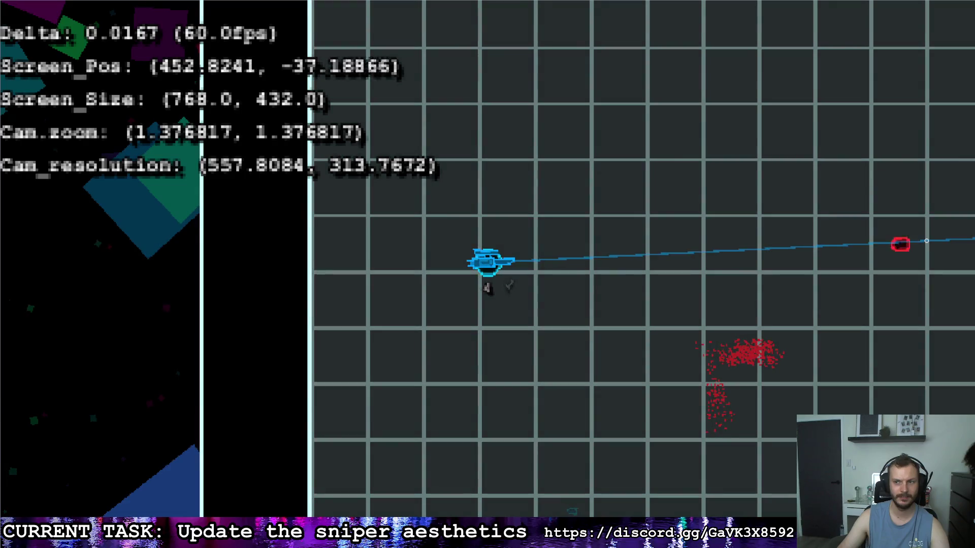
key(d)
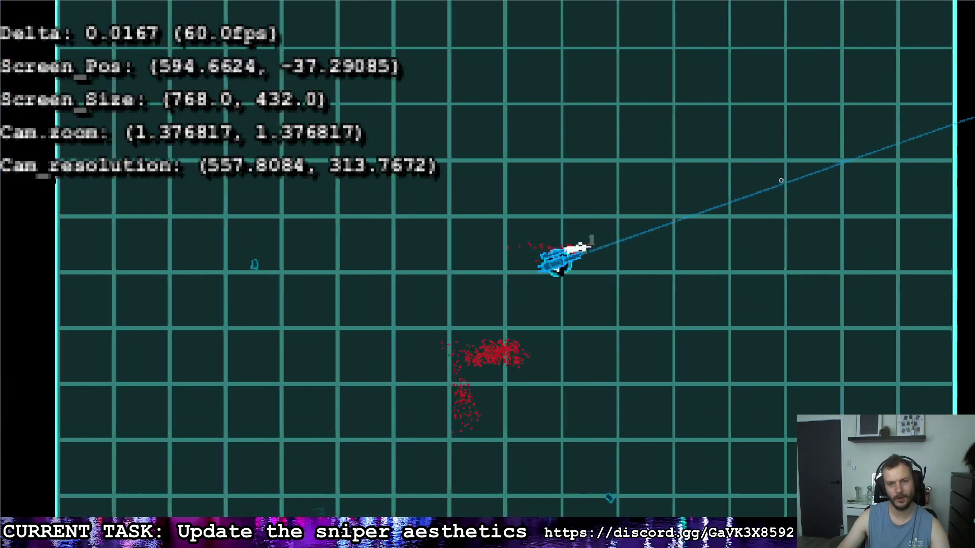
key(a)
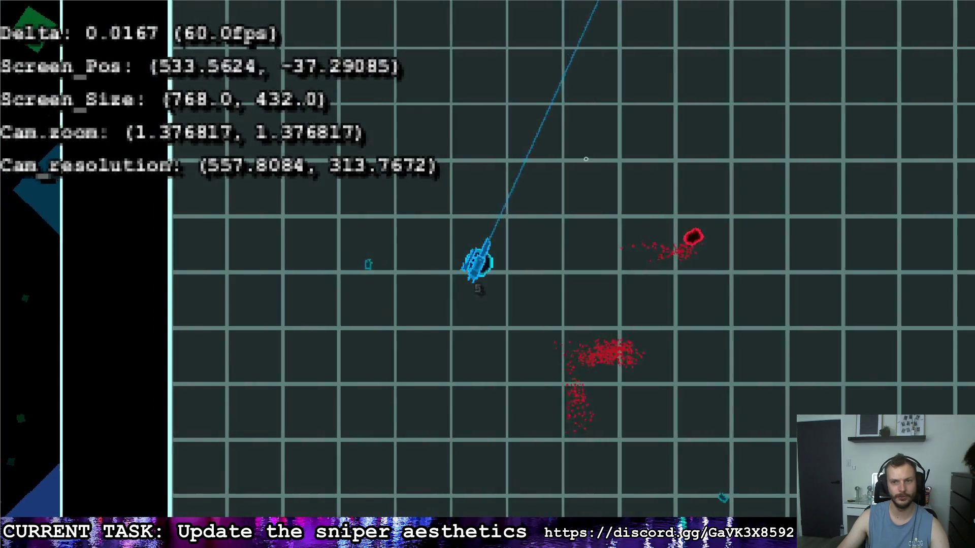
click(768, 245)
Step: Maneuver around the arena and fire a sniper shot at the red enemy
key(d)
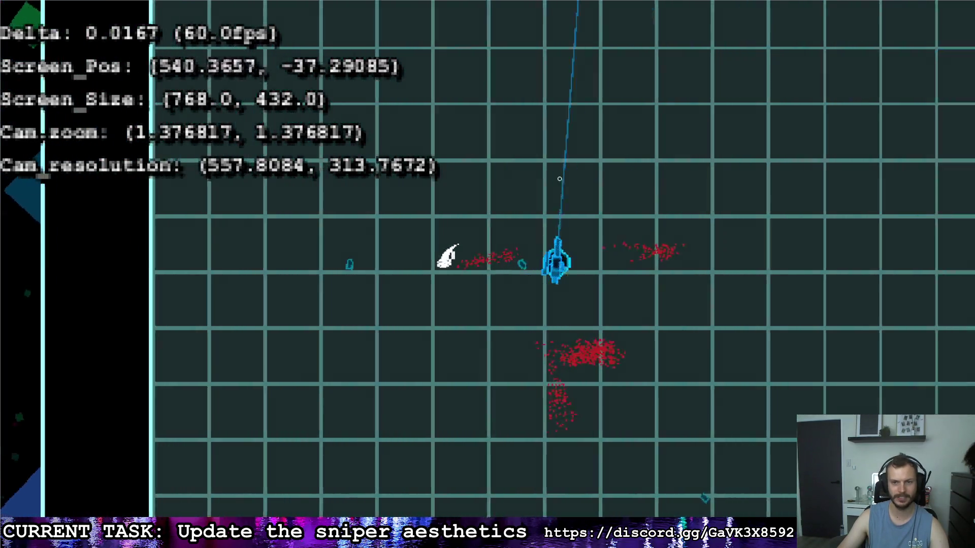
key(w)
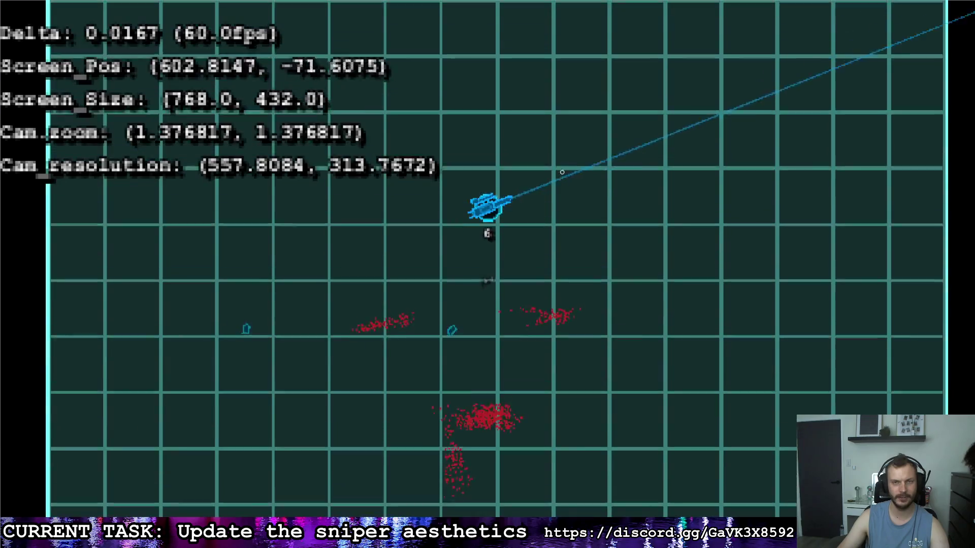
key(a)
key(s)
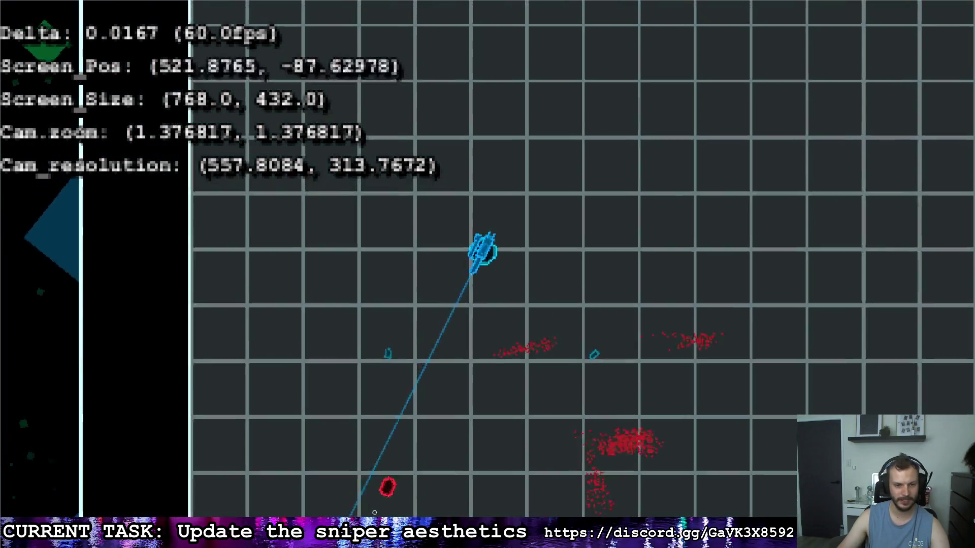
key(s)
key(a)
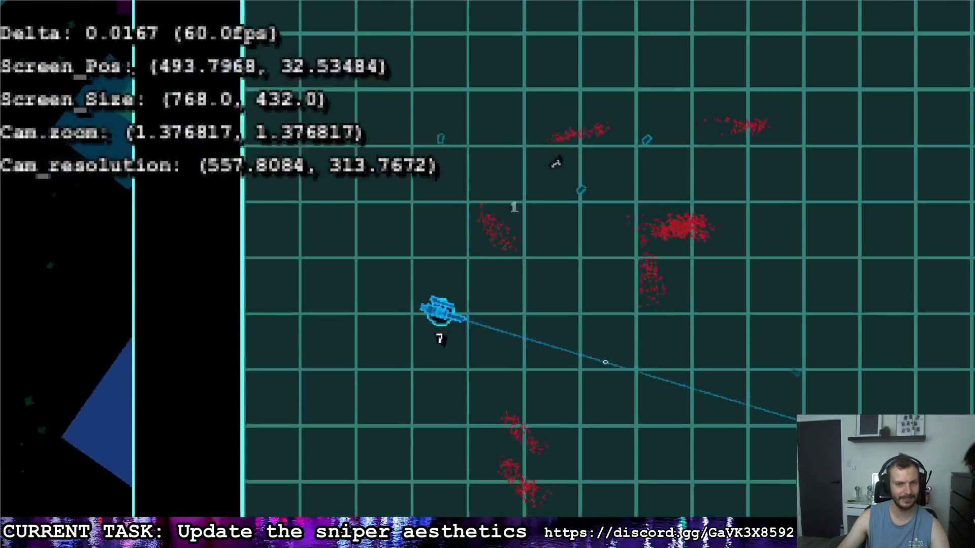
key(d)
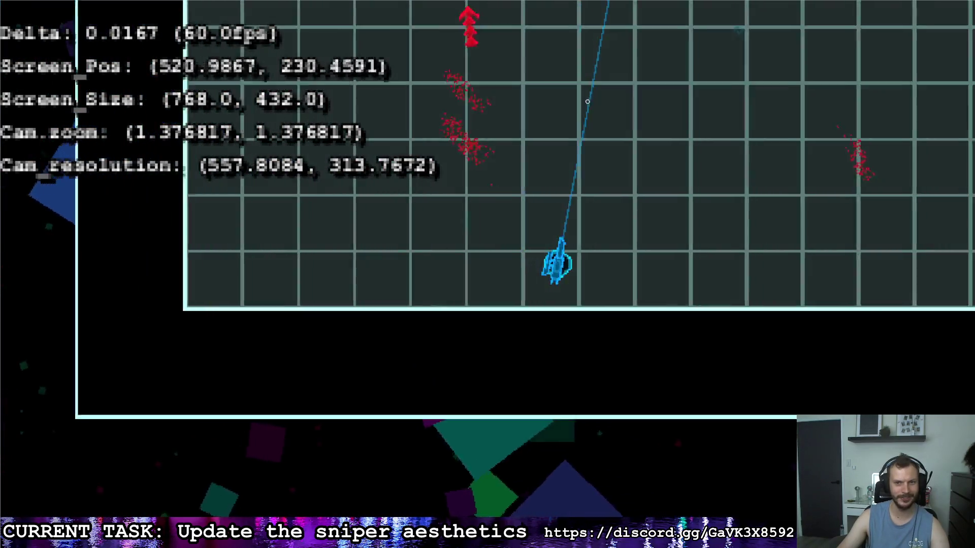
key(w)
key(w)
key(a)
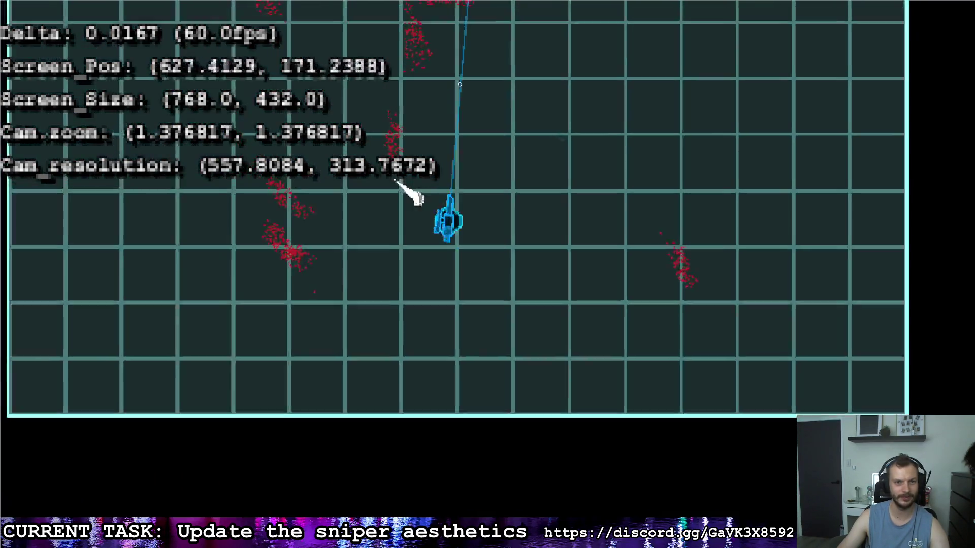
key(w)
key(a)
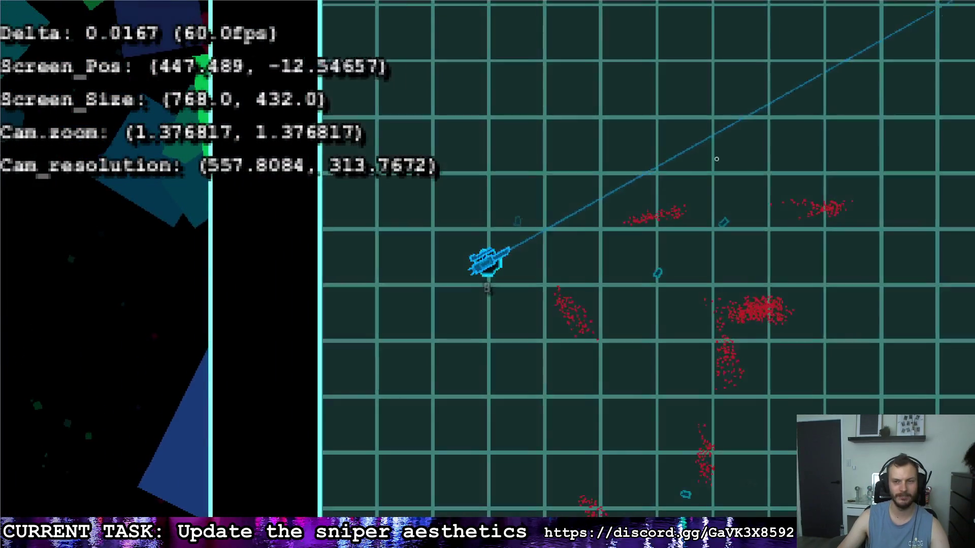
key(w)
key(a)
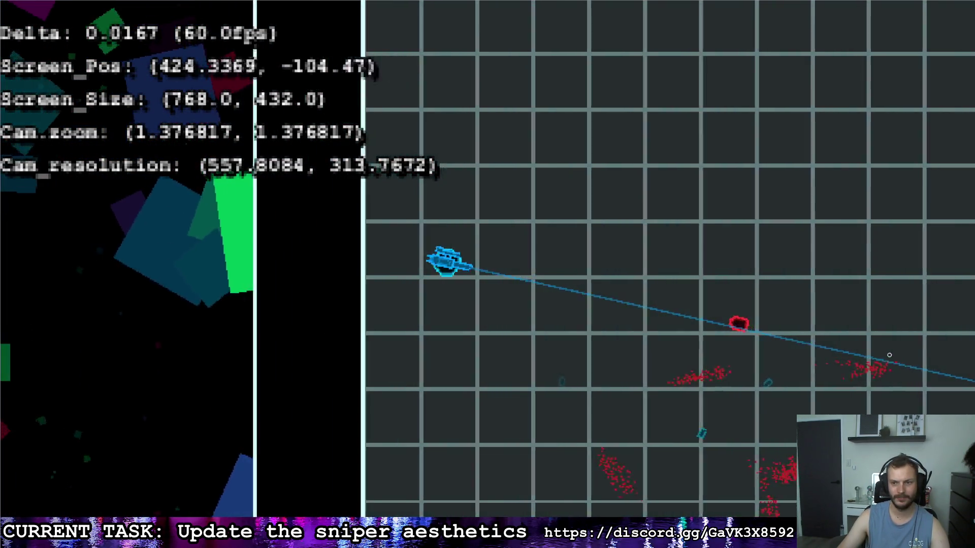
click(884, 361)
Step: Fly up to the arena's top wall and fire at the enemies along the aim line
key(d)
key(d)
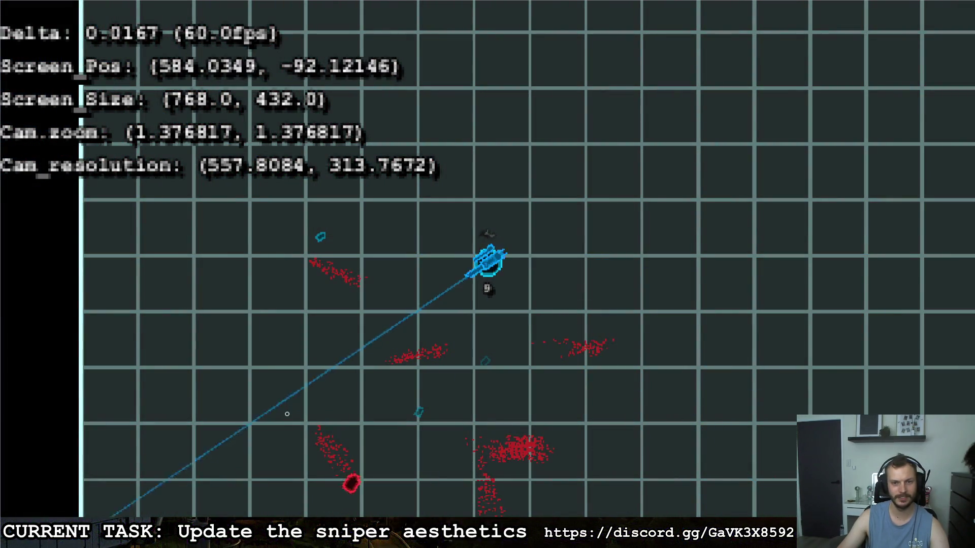
key(w)
key(d)
key(d)
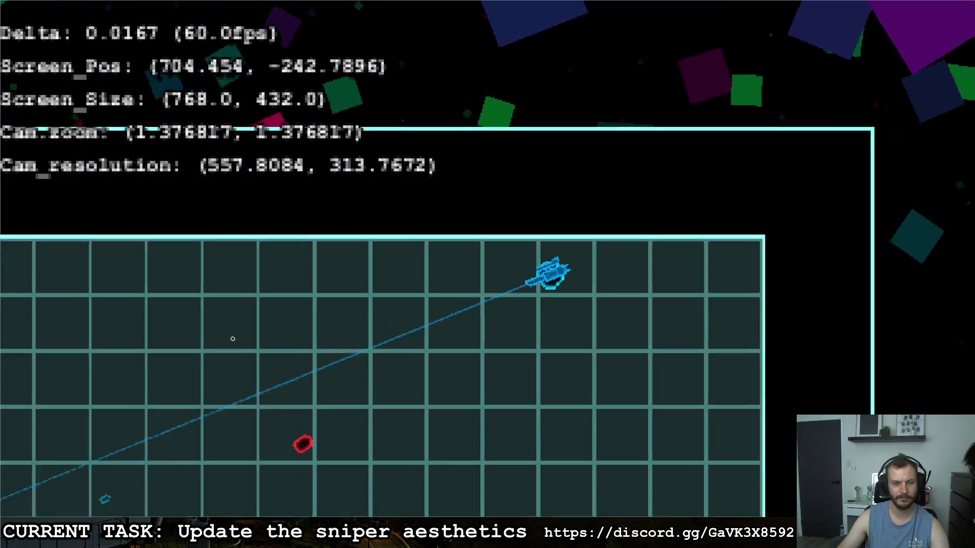
key(s)
key(a)
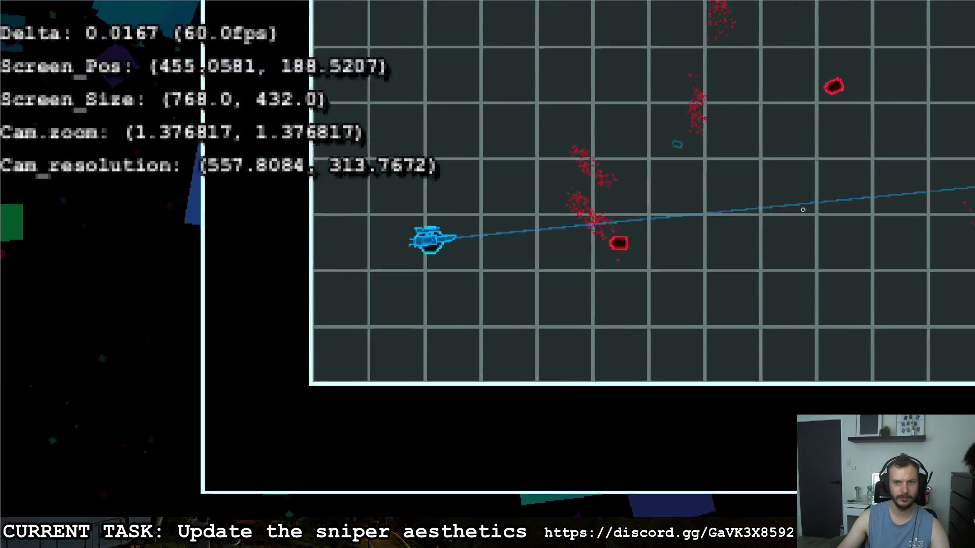
key(w)
key(d)
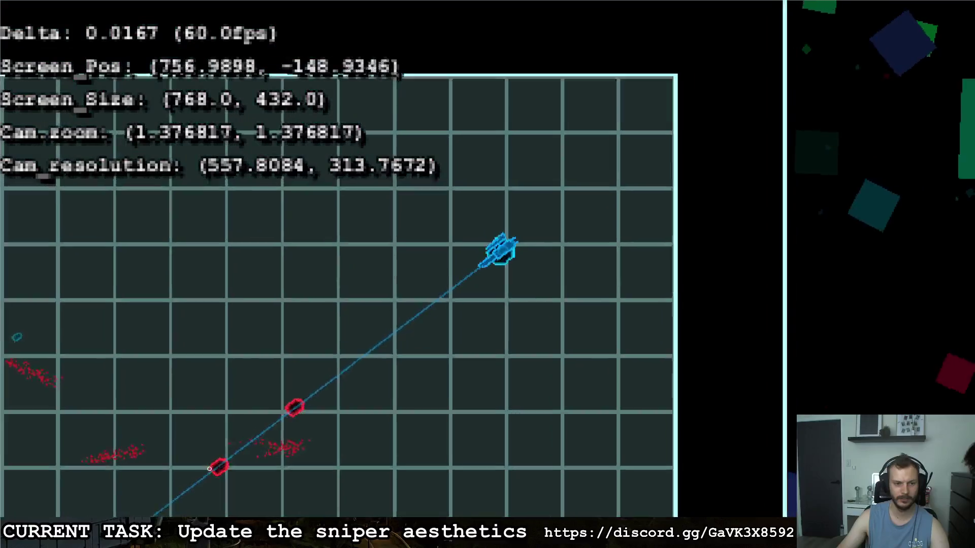
click(208, 468)
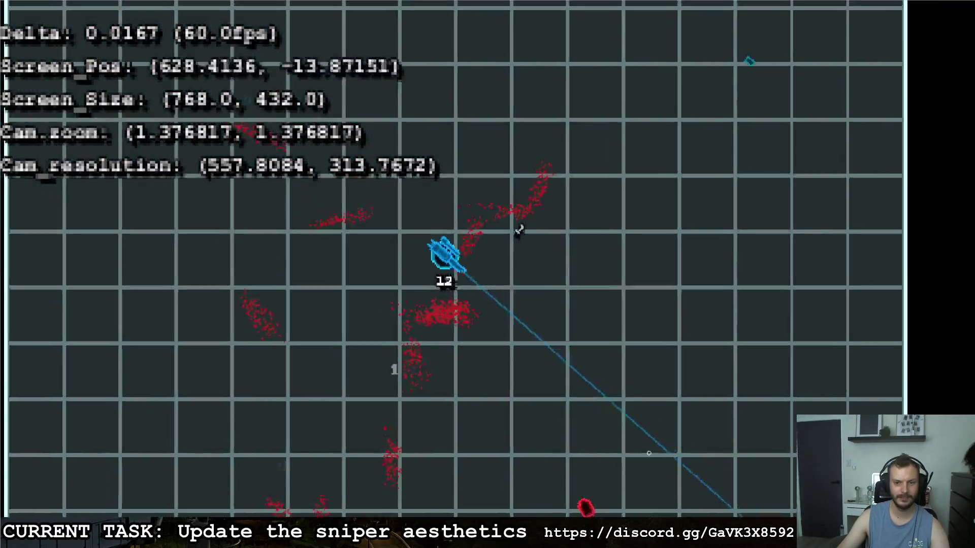
Step: Keep flying the ship around the arena in all directions
key(a)
key(w)
key(d)
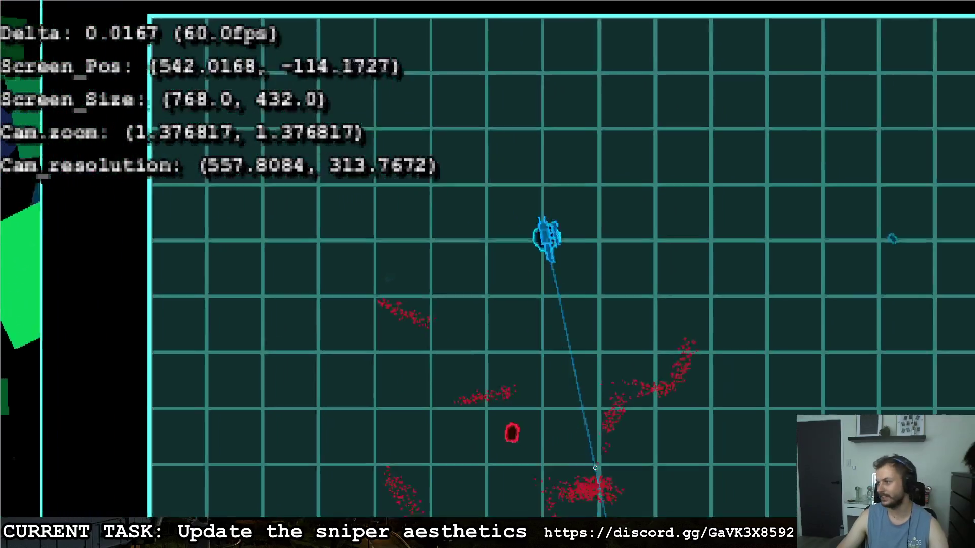
key(s)
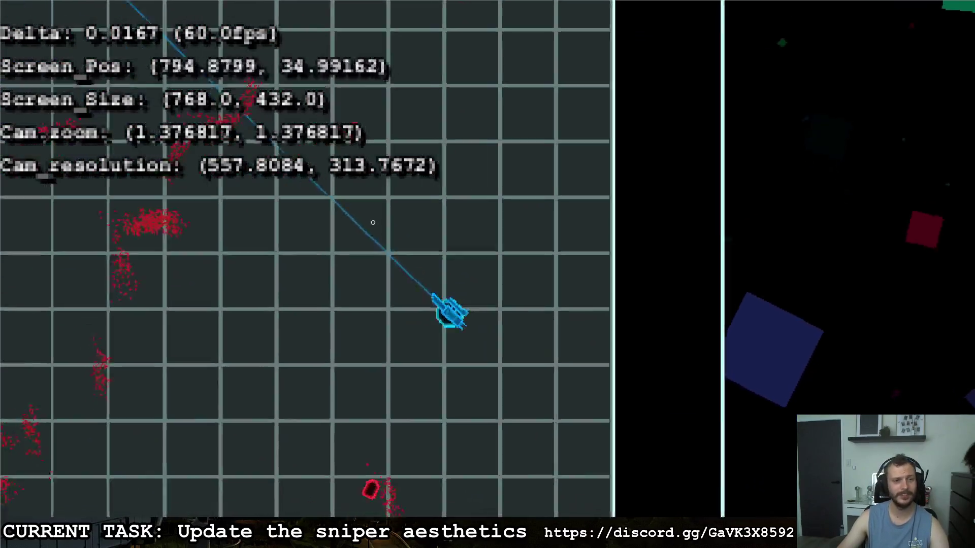
key(a)
key(a)
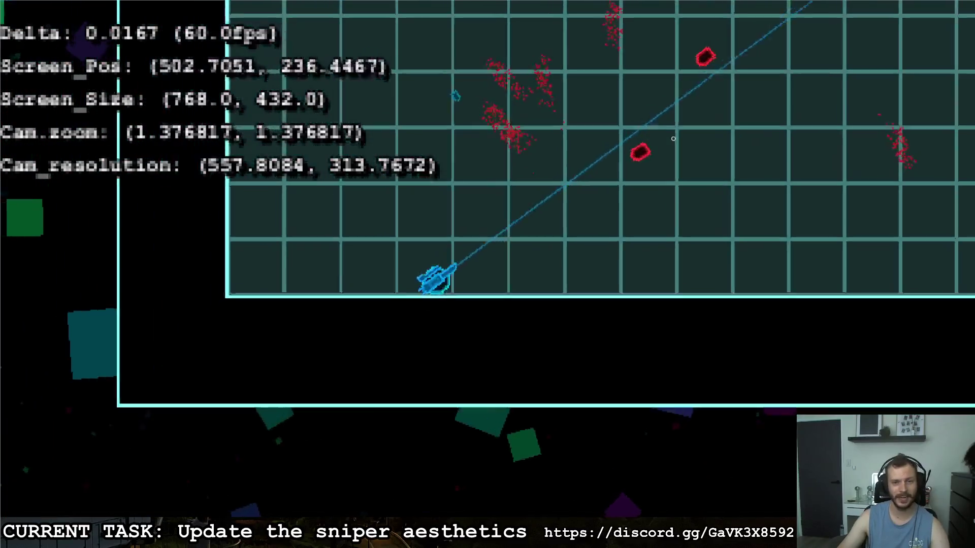
key(w)
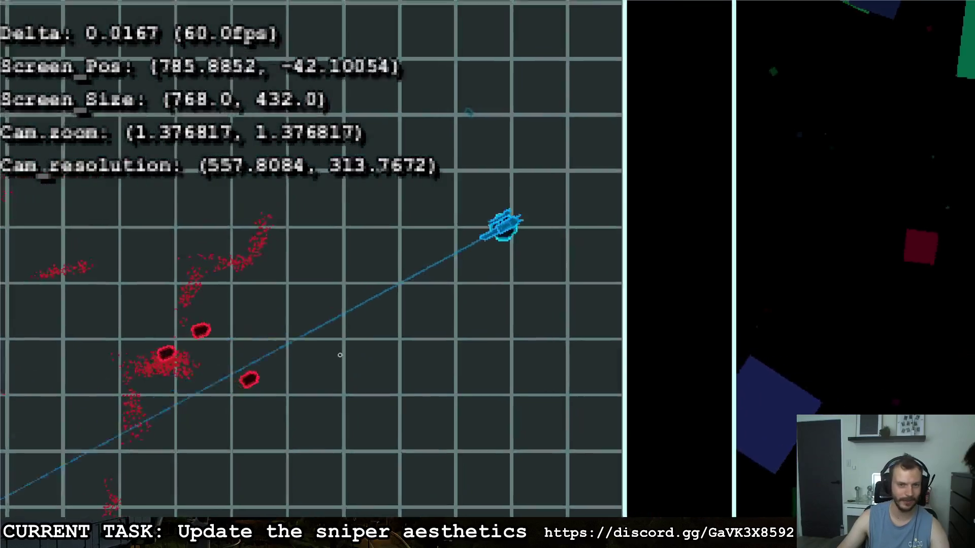
key(w)
key(a)
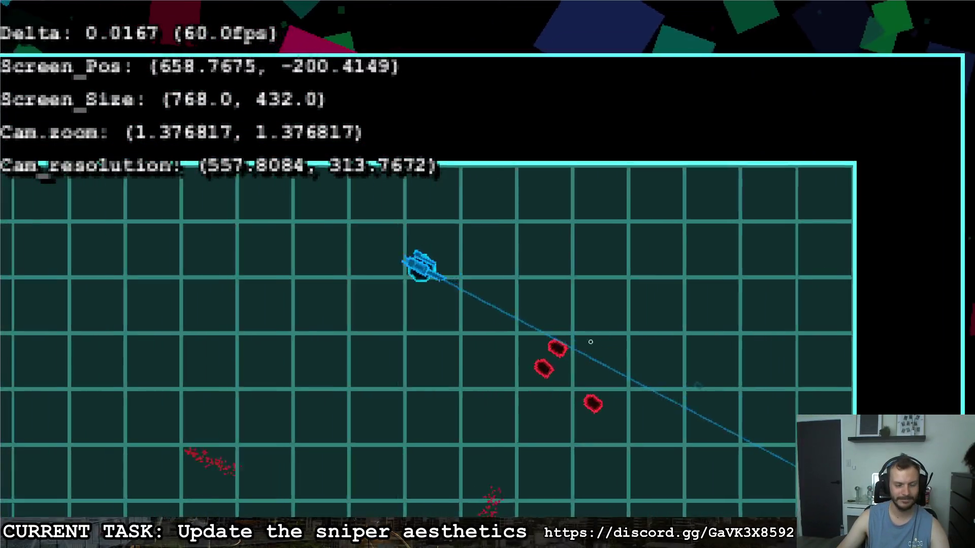
key(s)
key(a)
key(s)
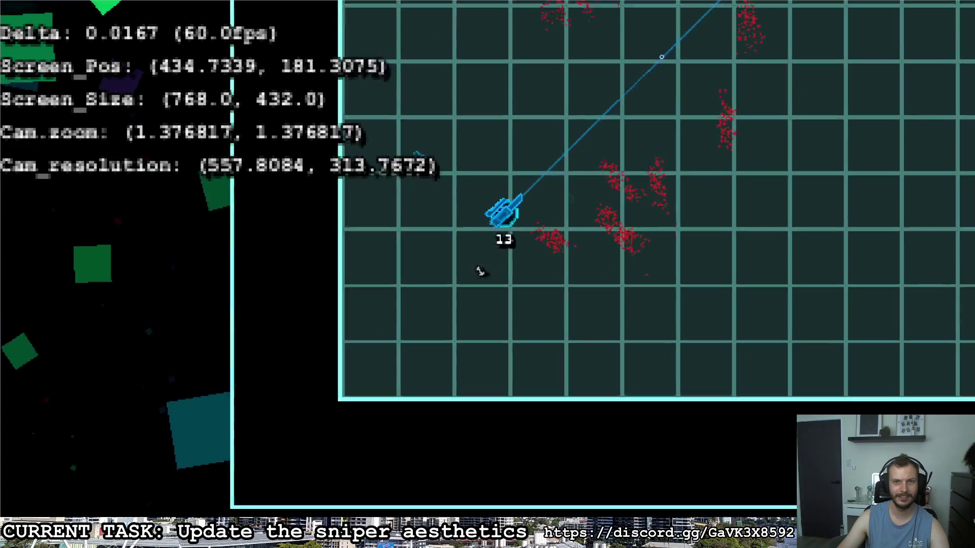
key(w)
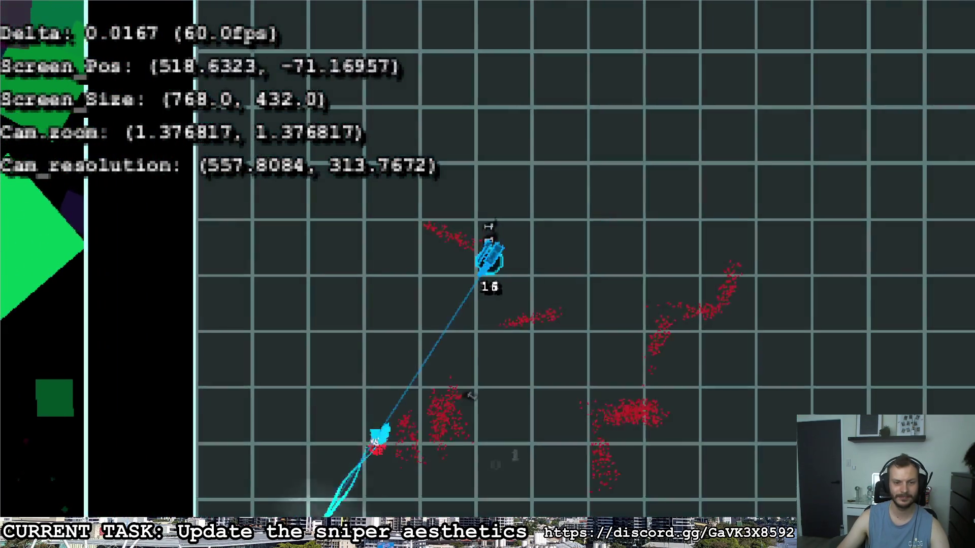
Step: Fire a final sniper shot up-left, then pause and stop the game to return to the editor
key(s)
key(a)
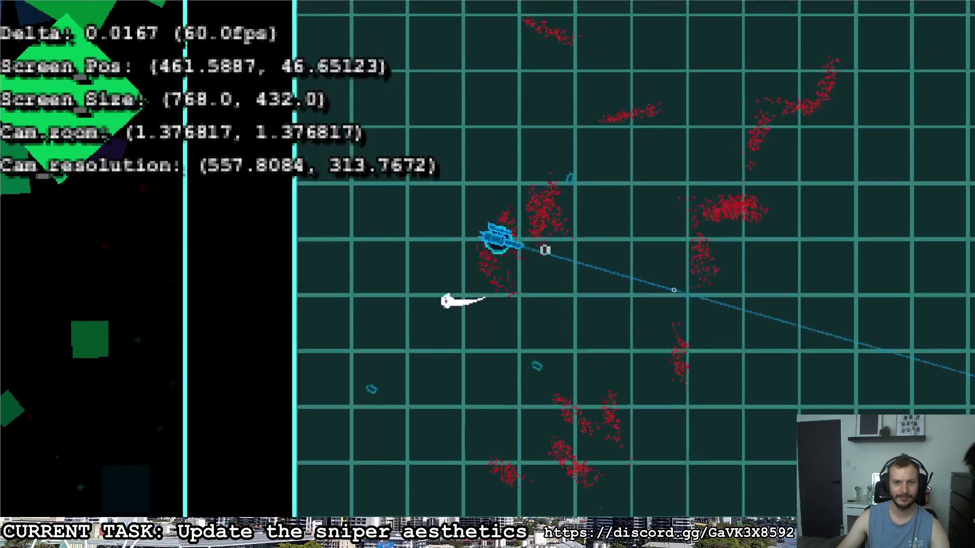
key(w)
key(d)
key(d)
key(w)
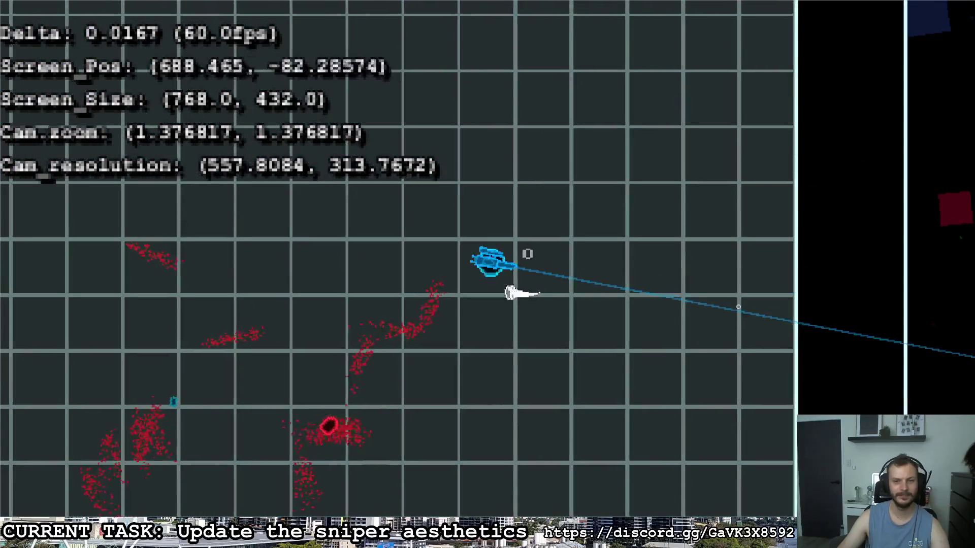
key(s)
key(a)
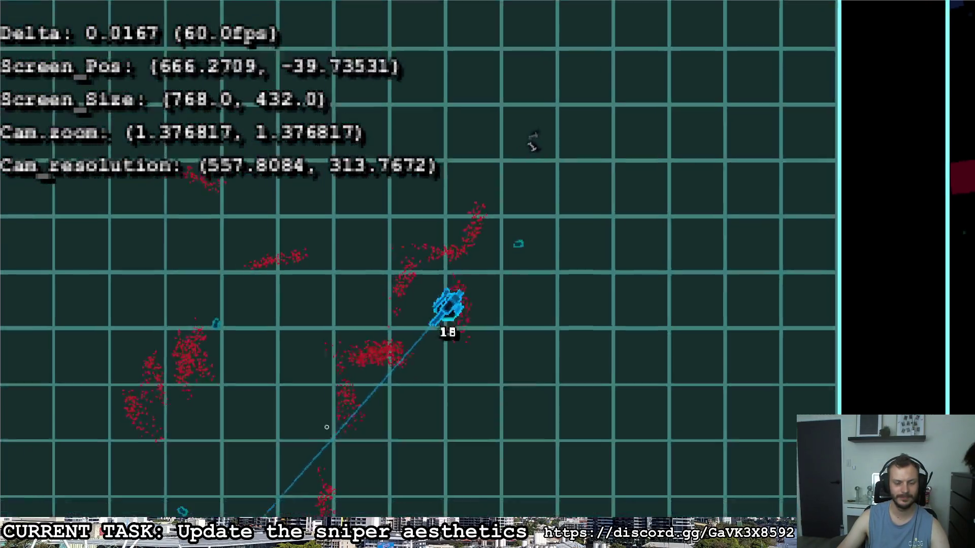
key(s)
key(a)
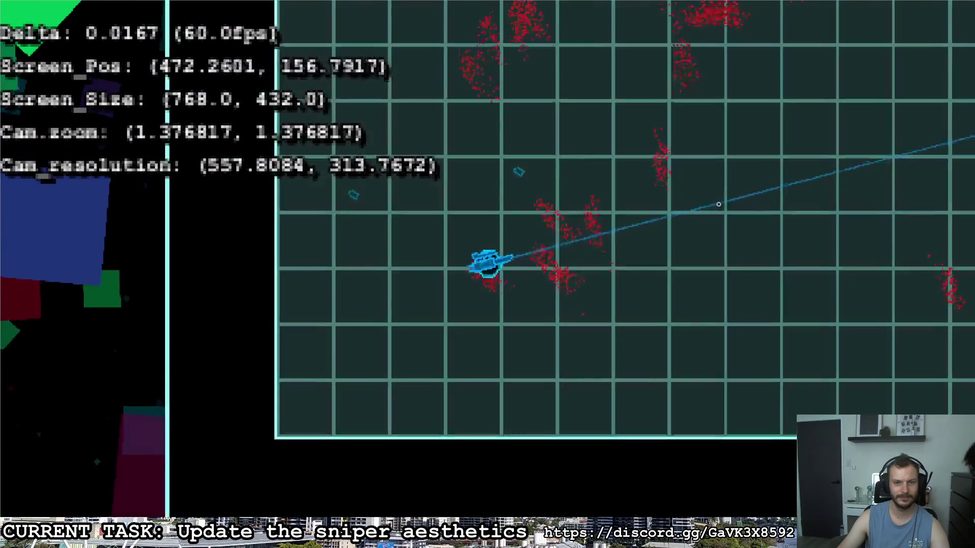
key(d)
key(s)
key(d)
click(381, 219)
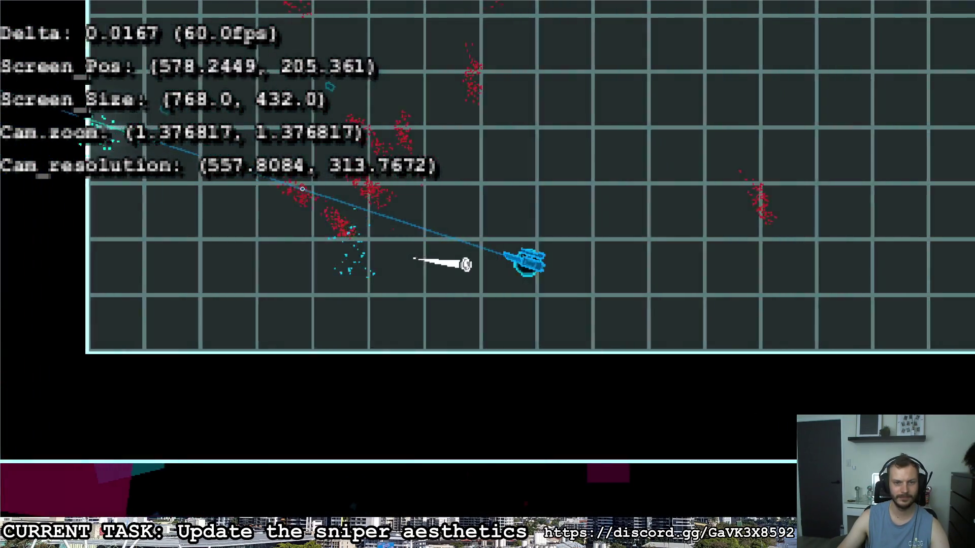
key(Escape)
click(631, 259)
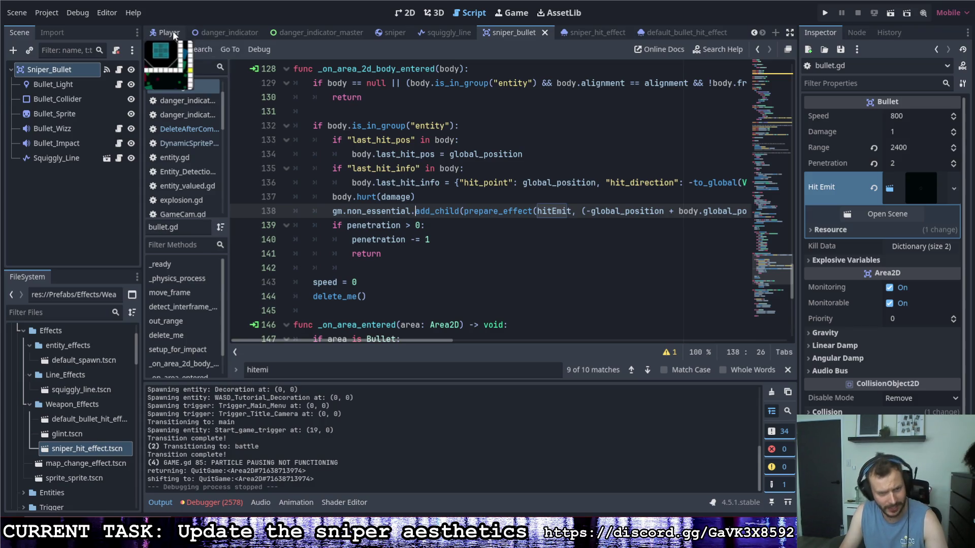
Step: Set the overlay task text to 'Make equip animation for default gun' and exit editor fullscreen with Shift+F11
mouse_move(407, 539)
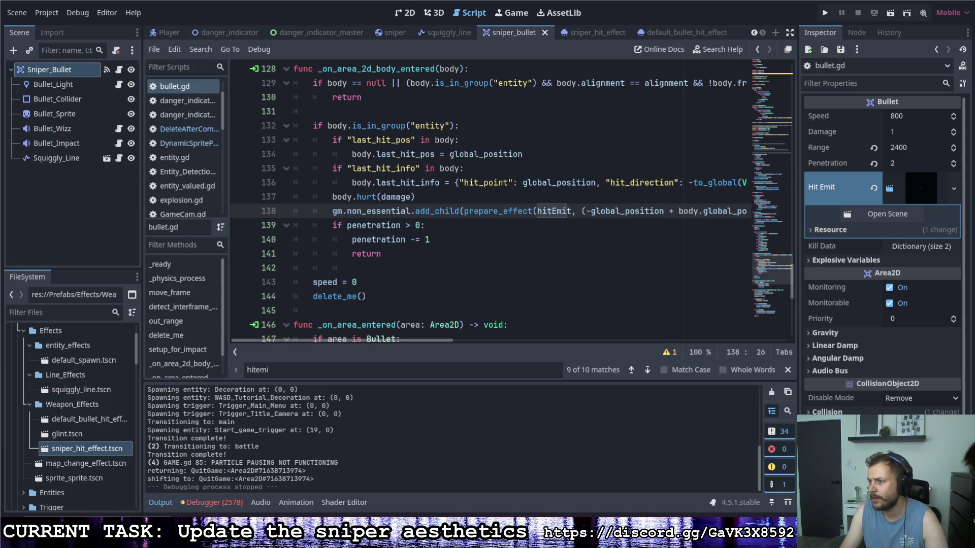
text(Make equp)
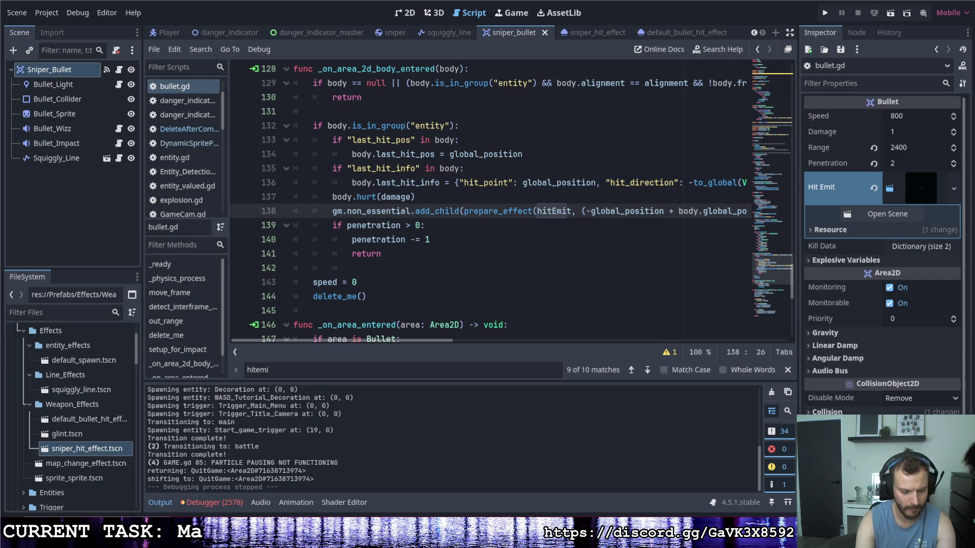
key(BackSpace)
text(ip animation for)
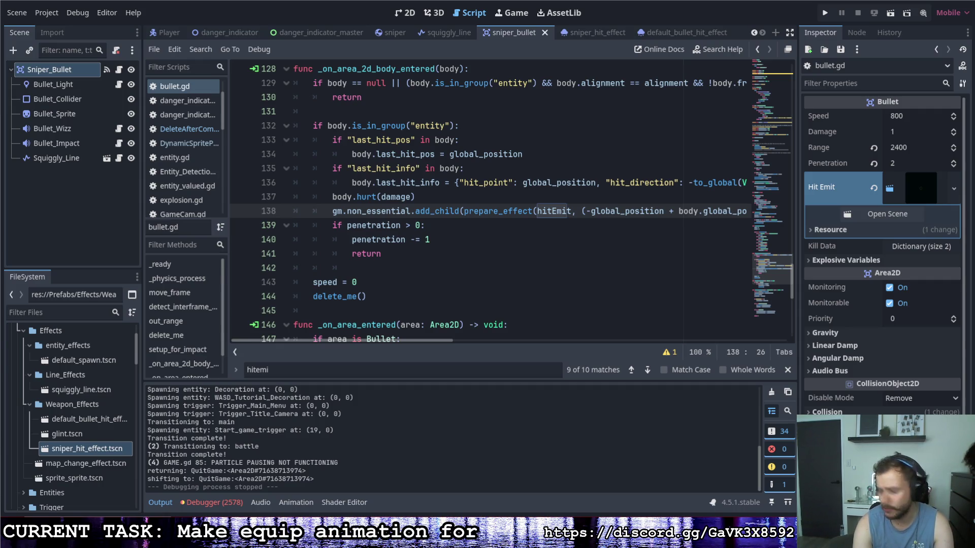
text( default gun)
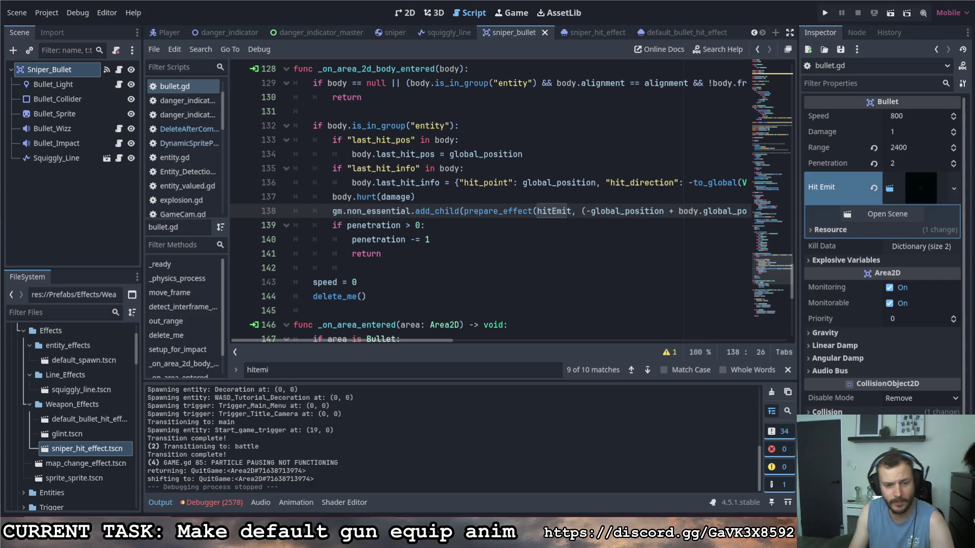
key(shift+F11)
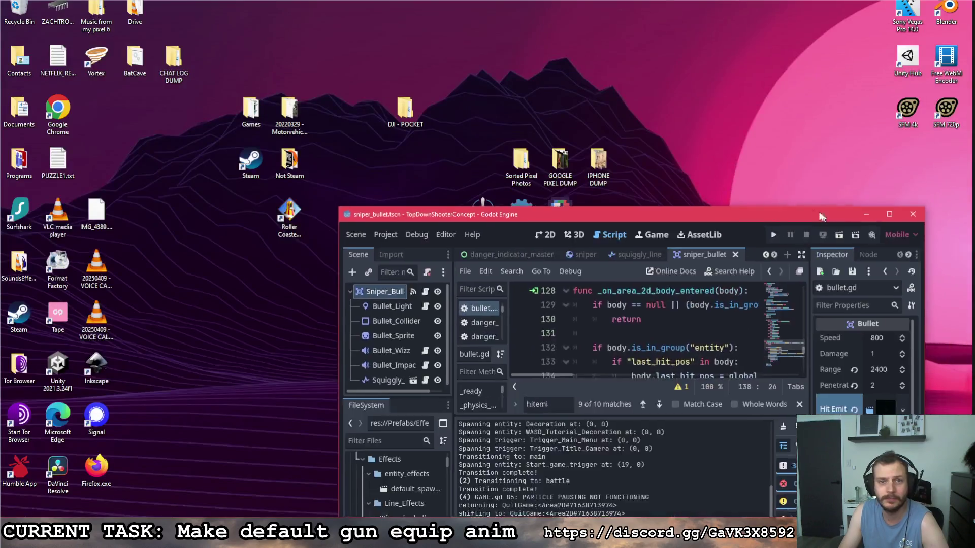
Step: Move the editor window lower-left, check the to-do image file's options, then restore fullscreen
drag(827, 210, 594, 278)
drag(492, 279, 493, 303)
right_click(480, 257)
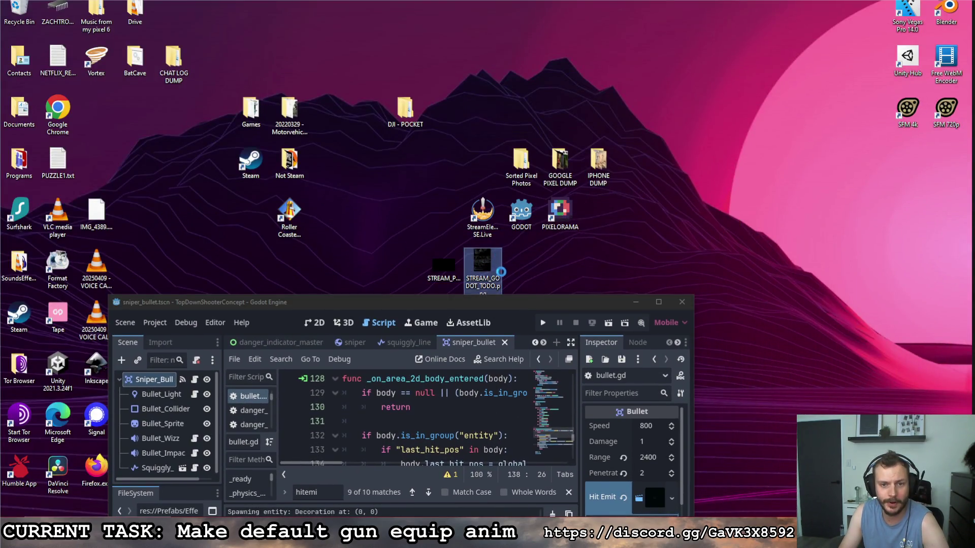
key(Escape)
key(shift+F11)
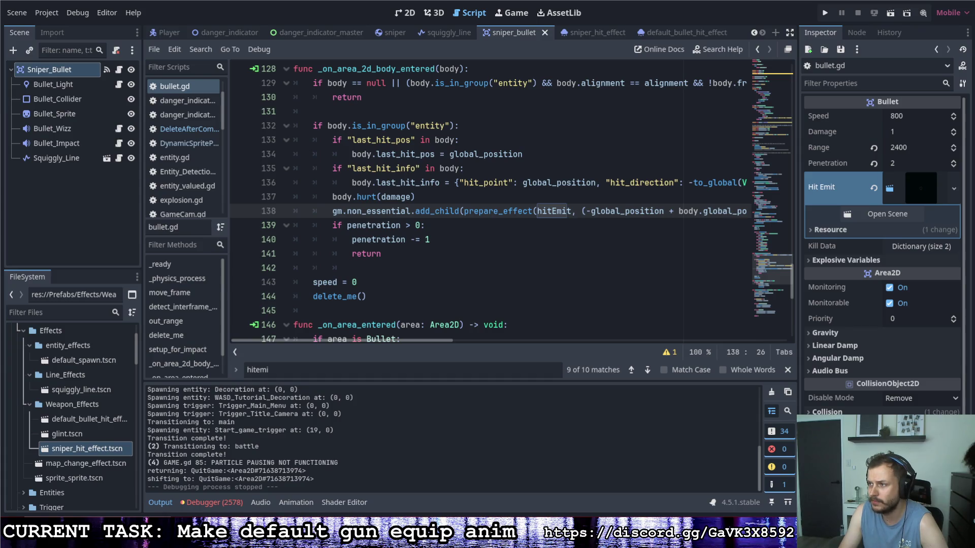
Step: Bring the Paint window with STREAM_GODOT_TODO.png forward and reposition it to read the task list
key(alt+Tab)
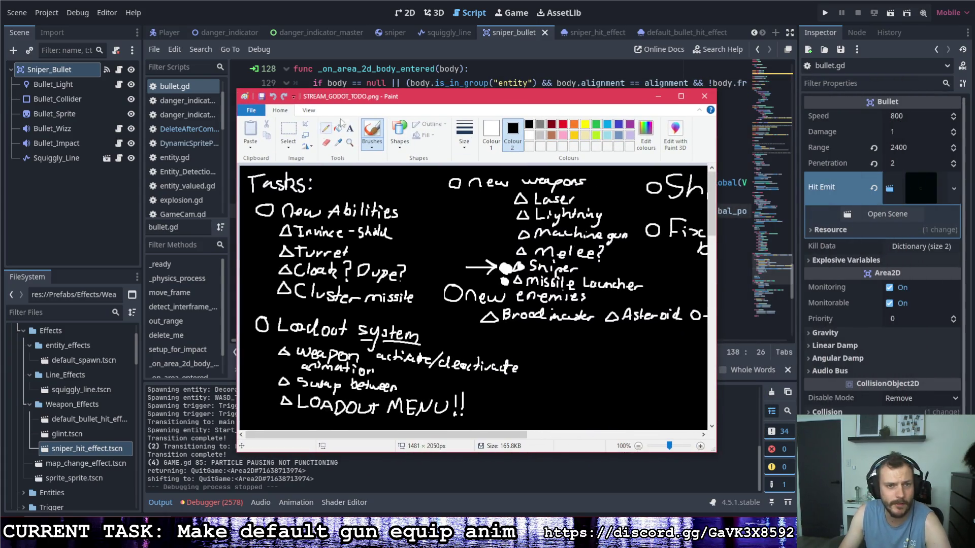
drag(515, 433, 575, 435)
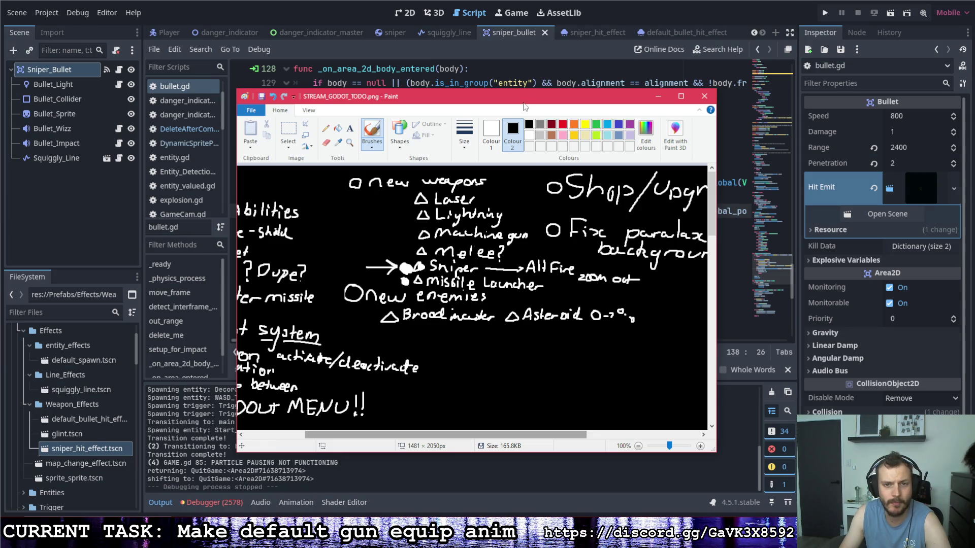
drag(525, 107, 590, 131)
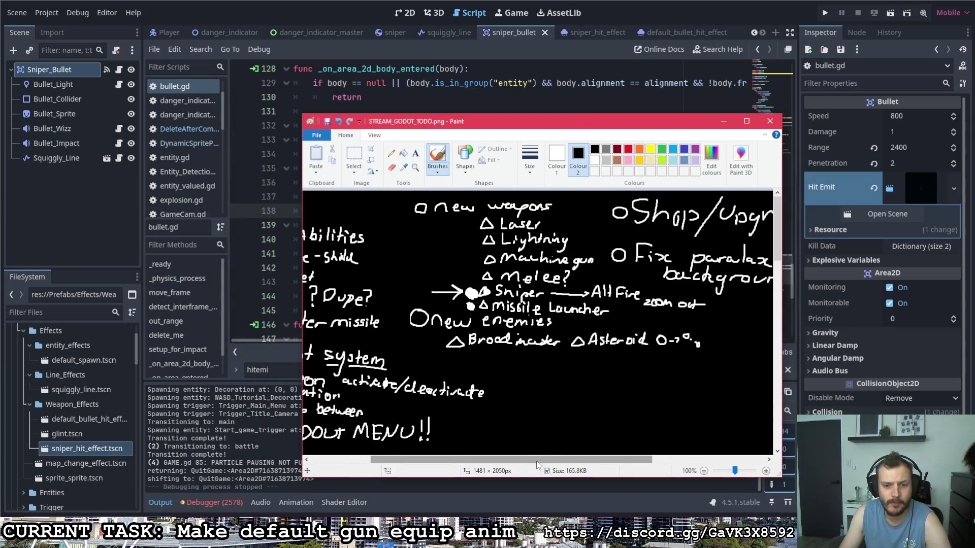
drag(537, 465, 473, 465)
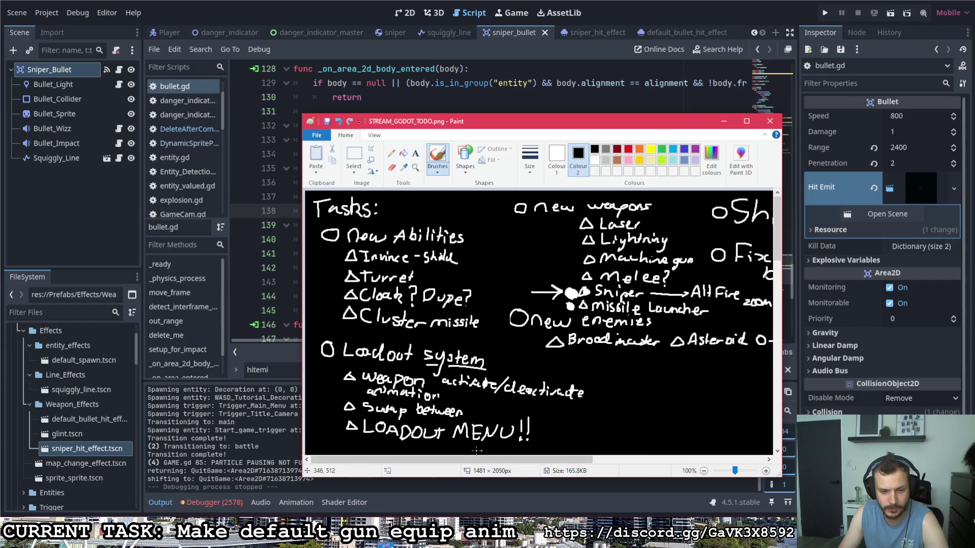
mouse_move(465, 460)
mouse_down()
mouse_move(615, 460)
mouse_move(512, 452)
mouse_move(579, 358)
mouse_up()
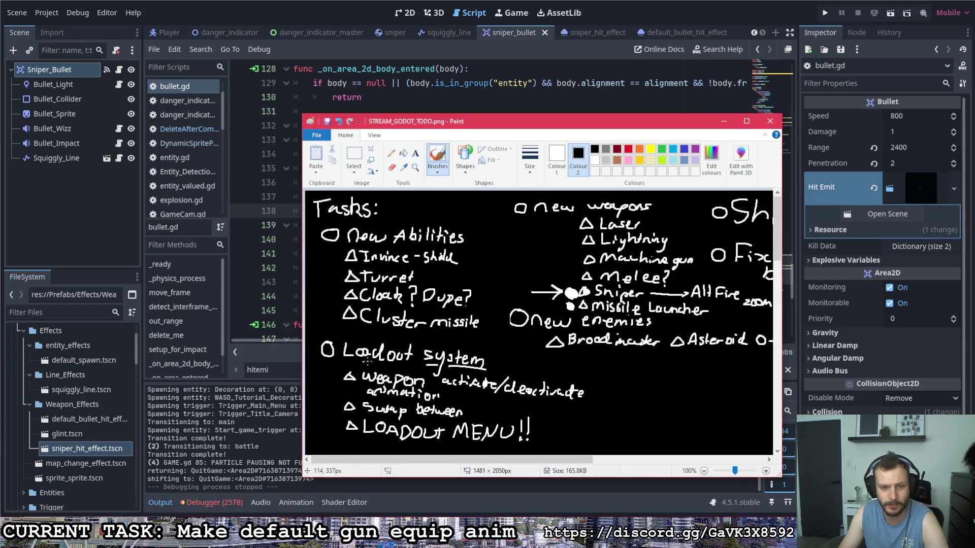
Step: Close the to-do image, launch Pixelorama and open Gun.pxo from the recent projects
click(771, 122)
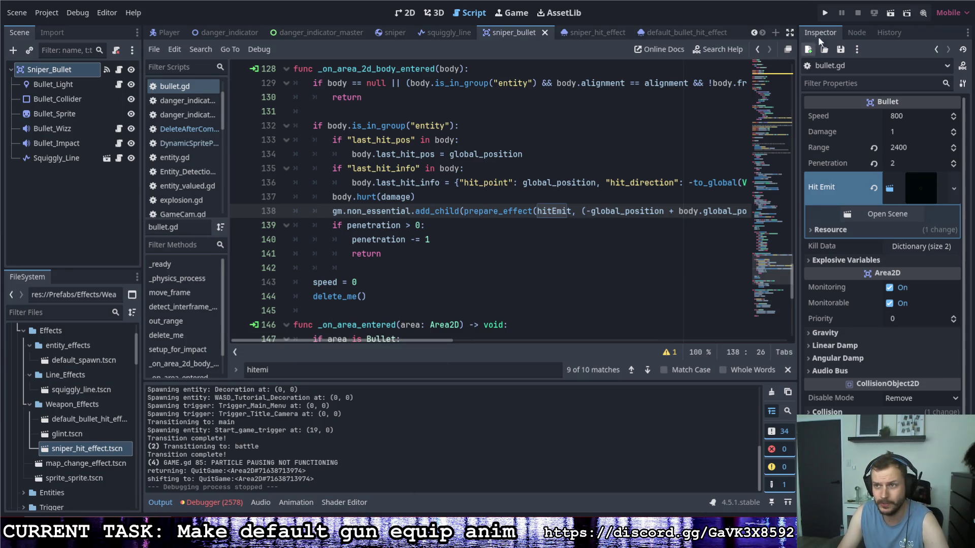
key(super+d)
double_click(564, 211)
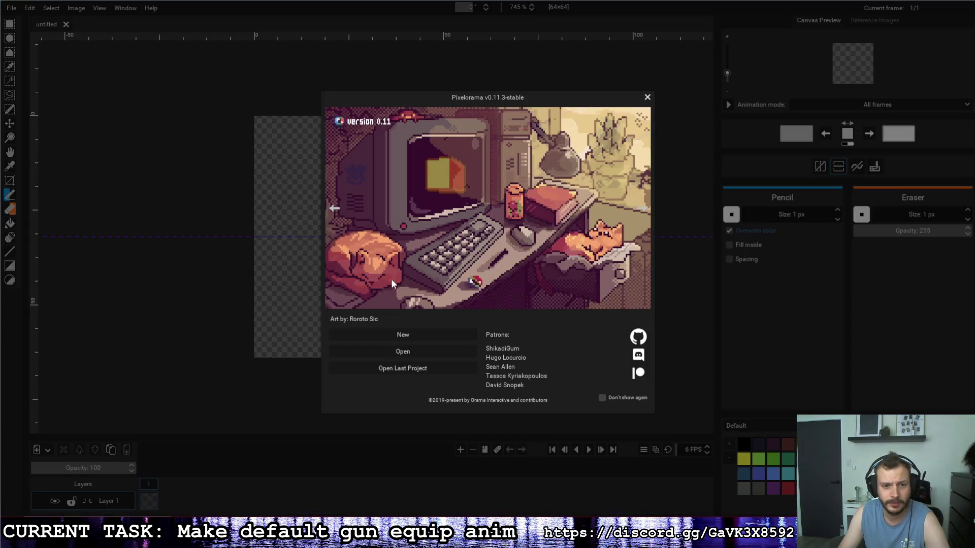
click(402, 368)
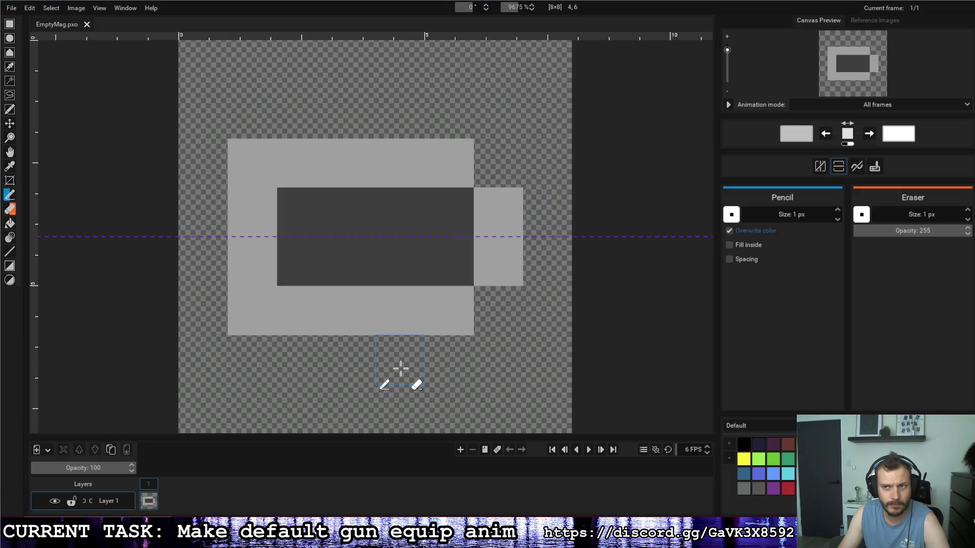
click(12, 9)
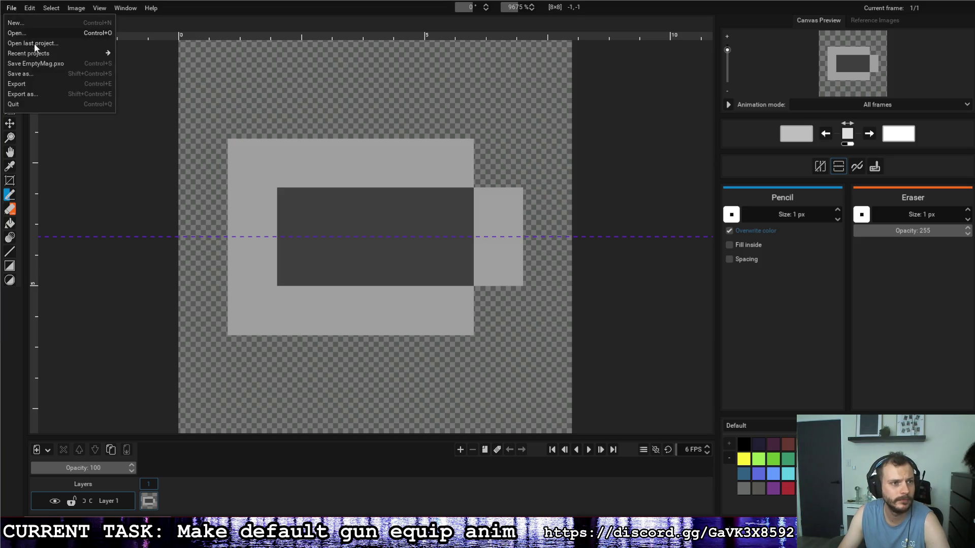
mouse_move(41, 53)
click(131, 75)
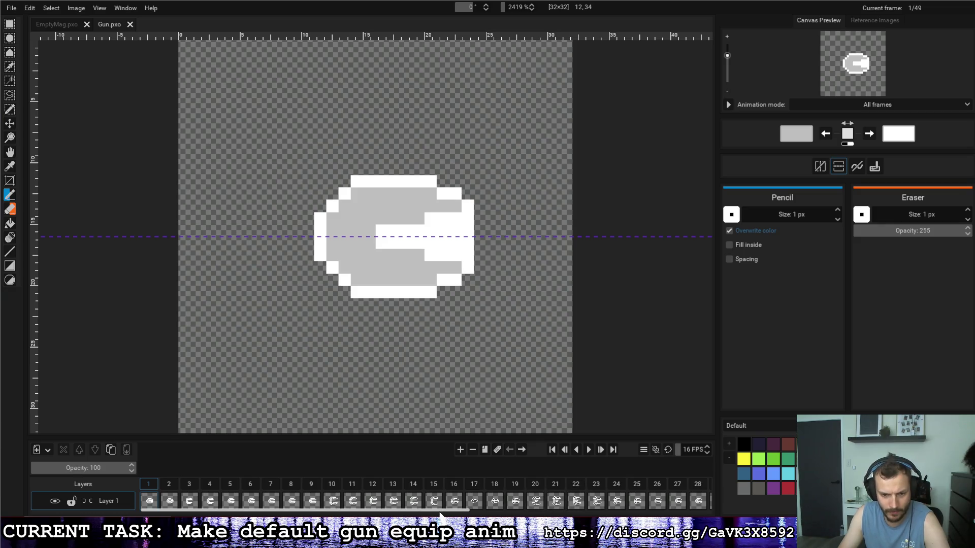
Step: Play the gun animation from frame 37 with ping-pong looping enabled
scroll(559, 496, right, 5)
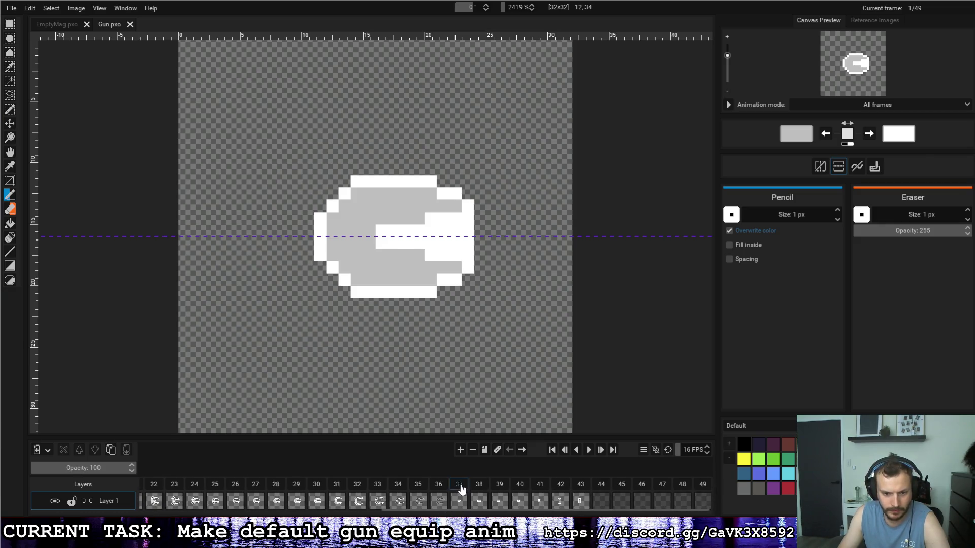
click(588, 450)
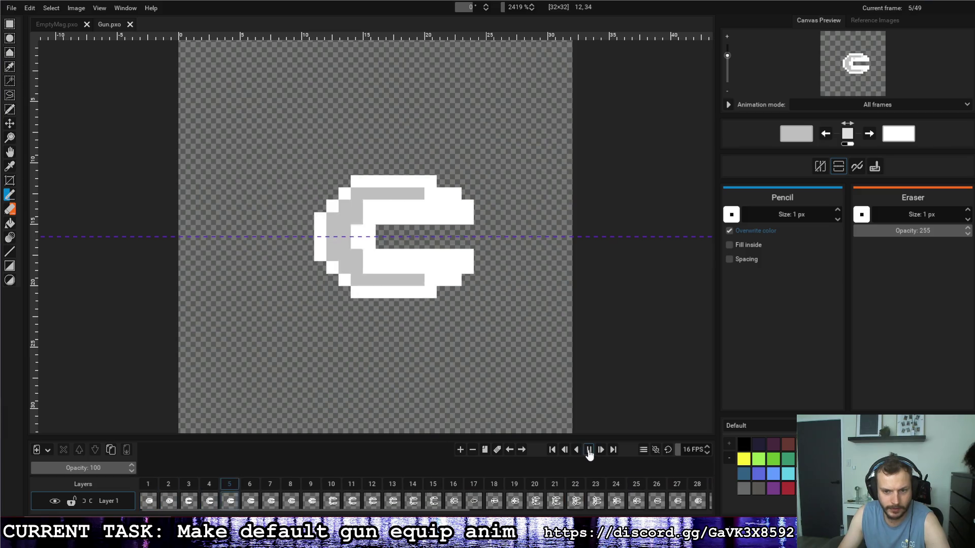
click(589, 450)
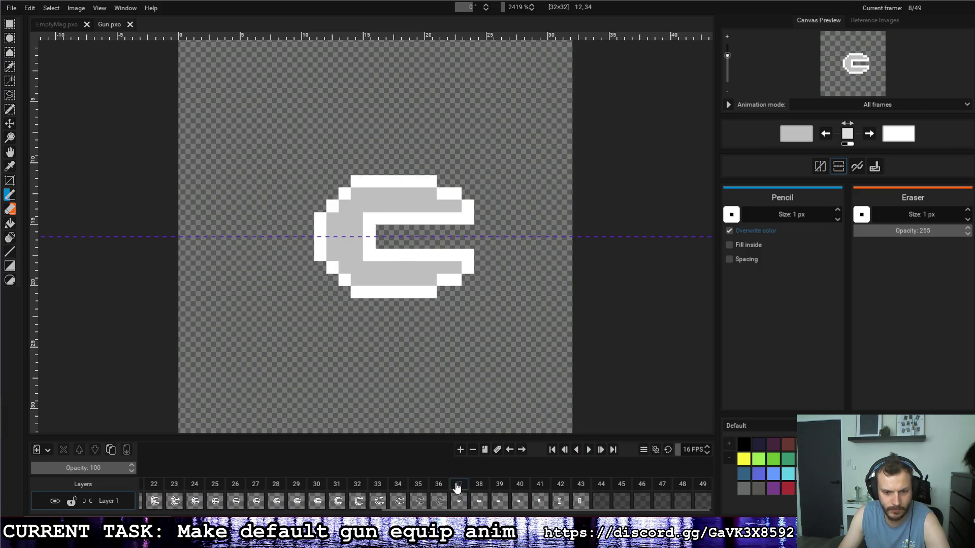
click(458, 484)
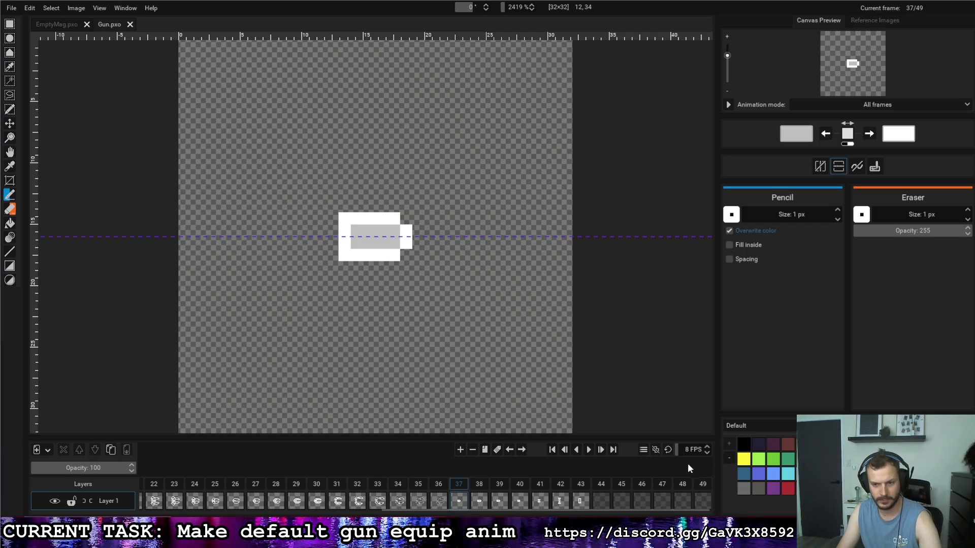
click(588, 450)
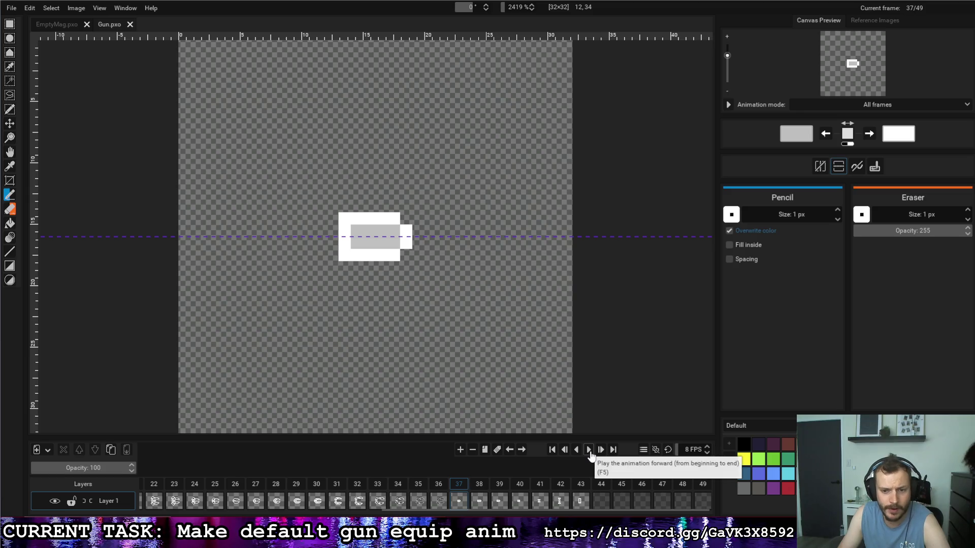
click(667, 449)
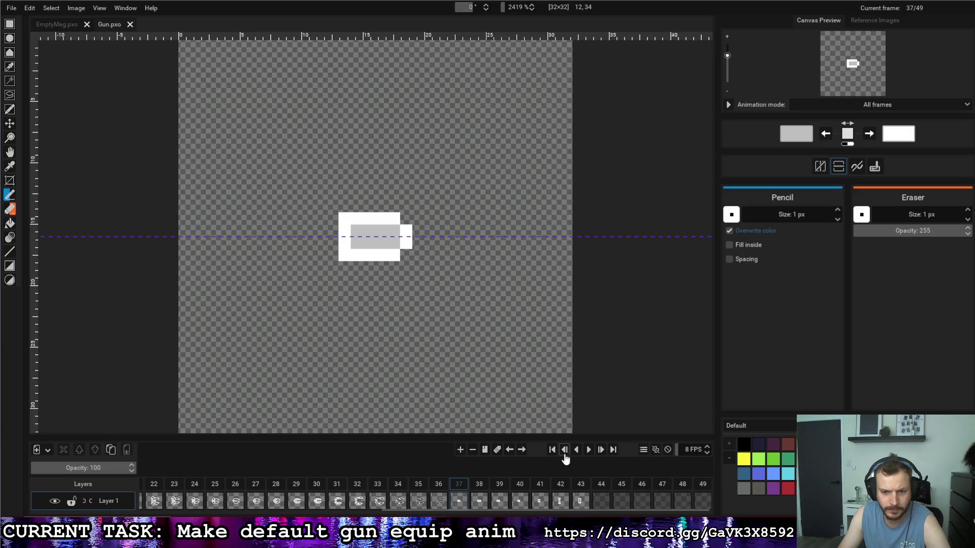
click(589, 450)
click(589, 450)
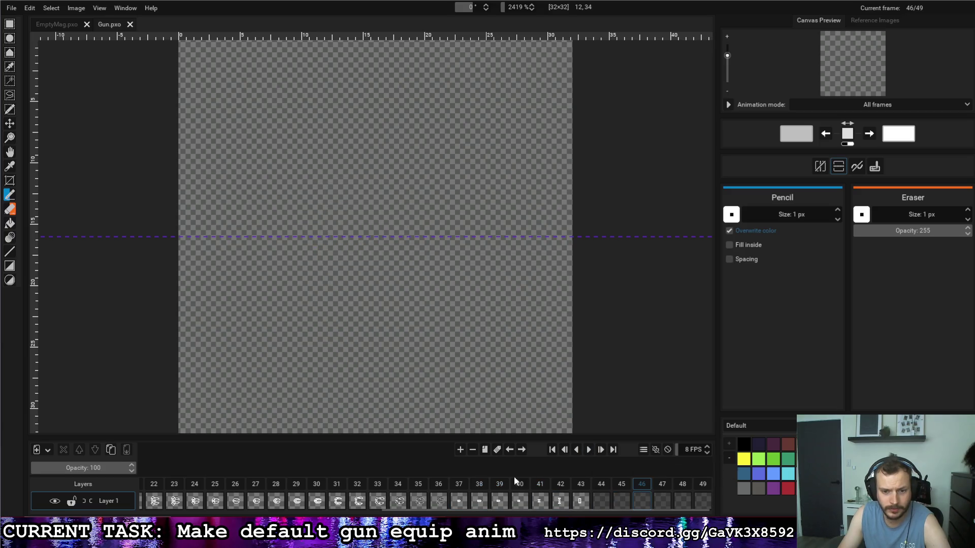
Step: Go to frame 43 and erase its tall I-shaped gun sprite
click(589, 450)
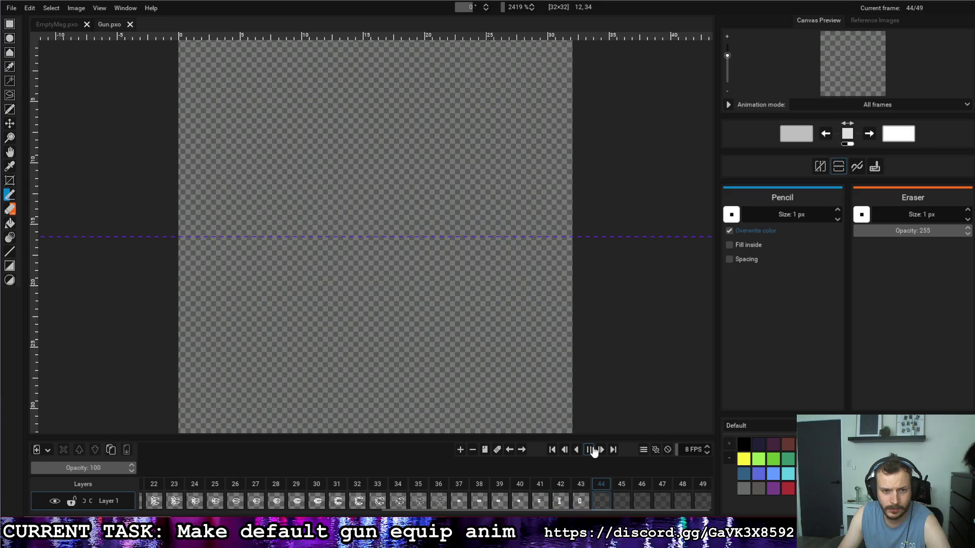
click(455, 488)
mouse_move(455, 488)
mouse_down()
mouse_move(594, 484)
mouse_move(539, 487)
mouse_move(583, 485)
mouse_move(559, 485)
mouse_move(567, 488)
mouse_up()
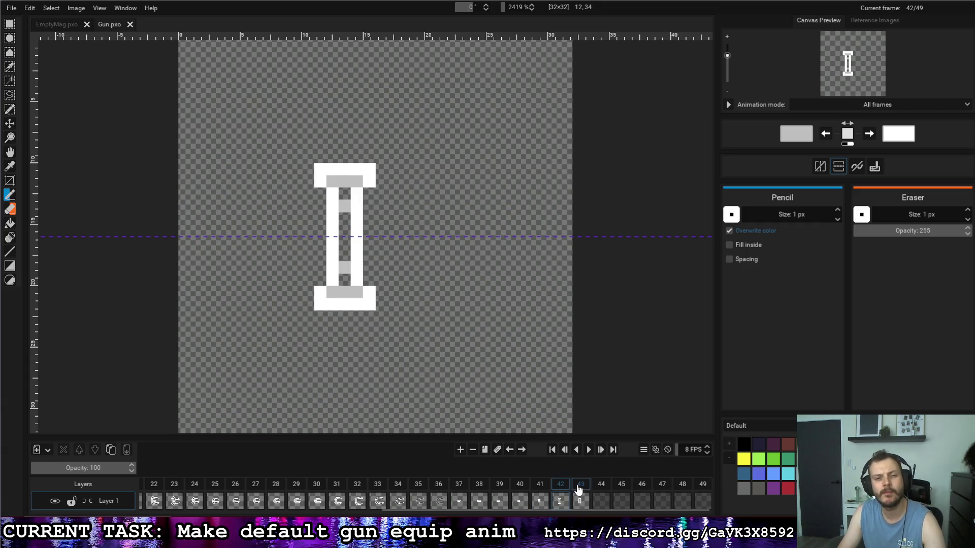
click(579, 487)
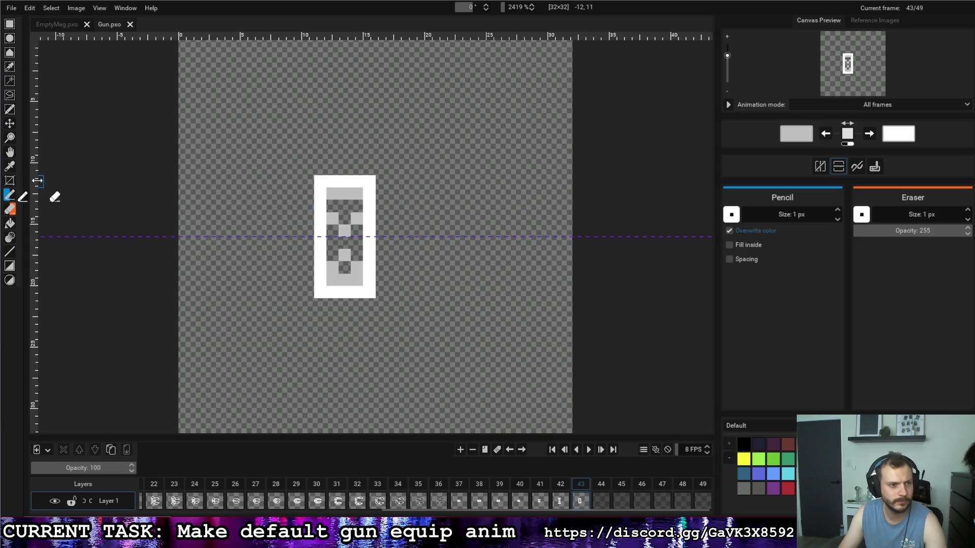
drag(320, 205, 320, 272)
drag(369, 219, 345, 243)
right_click(344, 261)
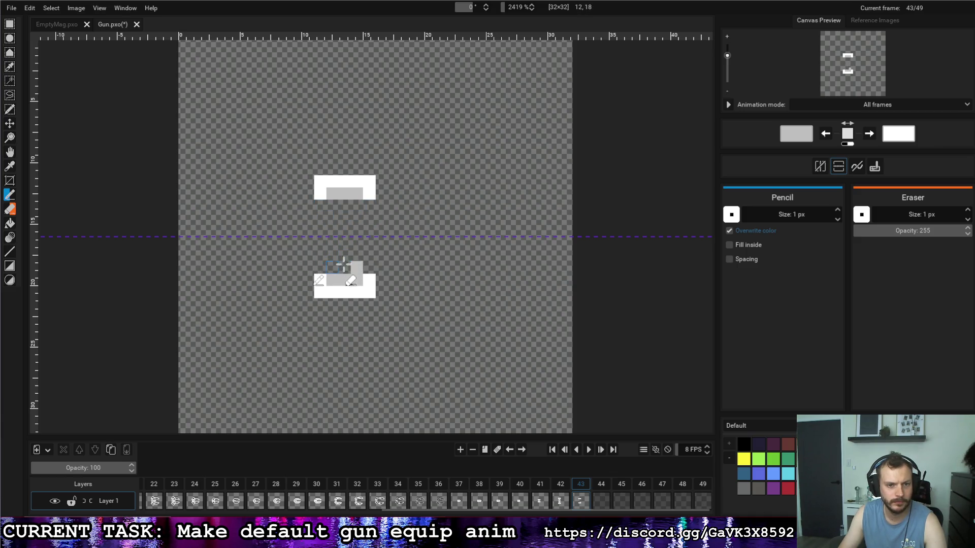
Step: Redraw a shorter I shape with white side columns and a grey centre, checking against frame 42
click(333, 205)
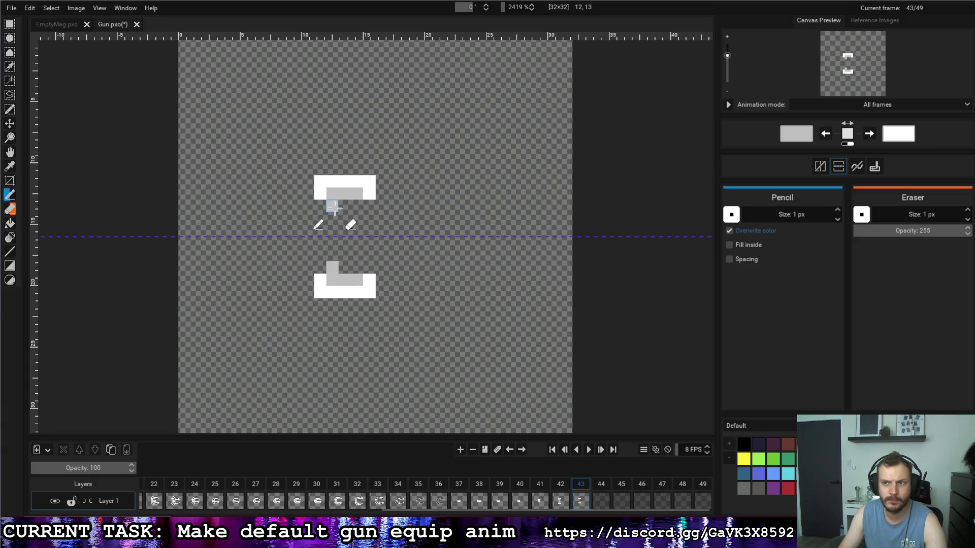
key(x)
drag(333, 205, 332, 236)
click(357, 205)
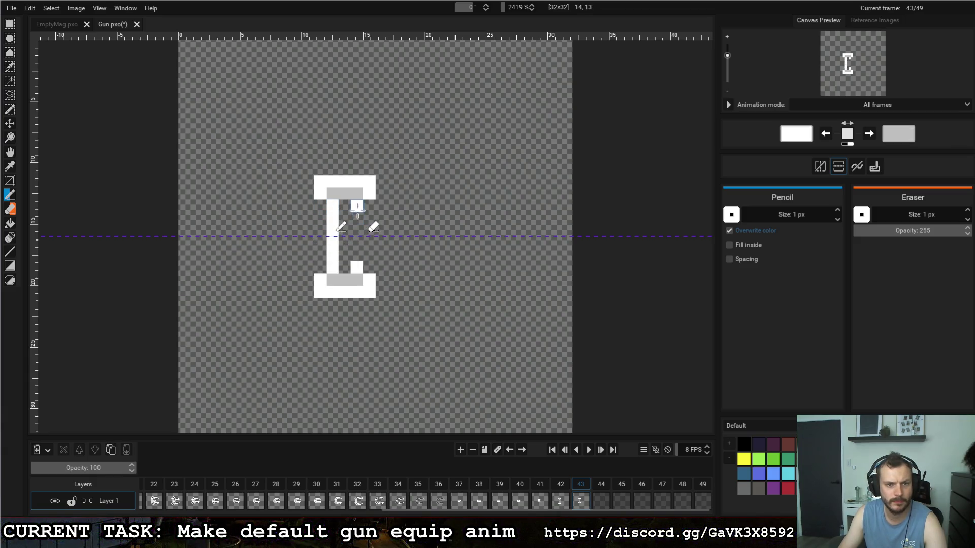
mouse_move(357, 205)
mouse_down()
mouse_move(356, 235)
mouse_move(344, 213)
mouse_up()
key(x)
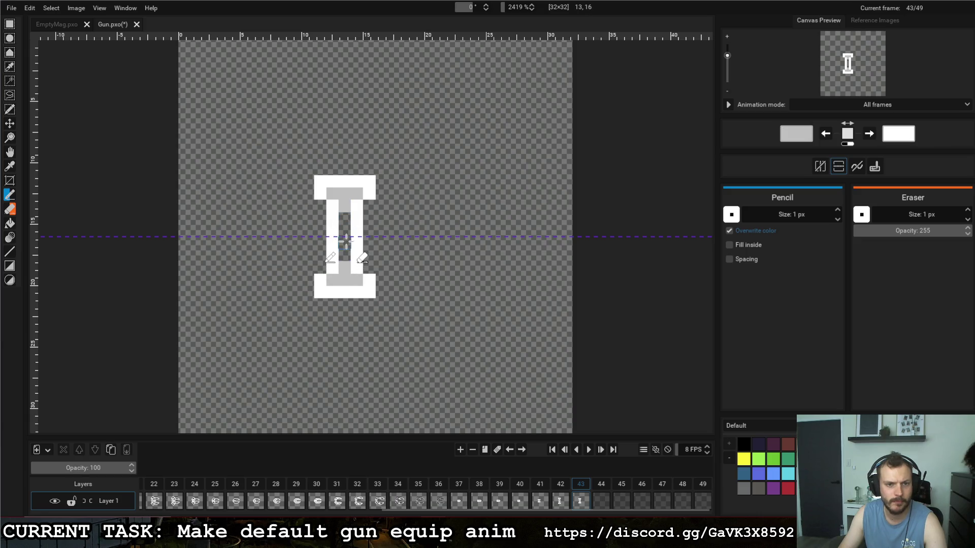
click(560, 490)
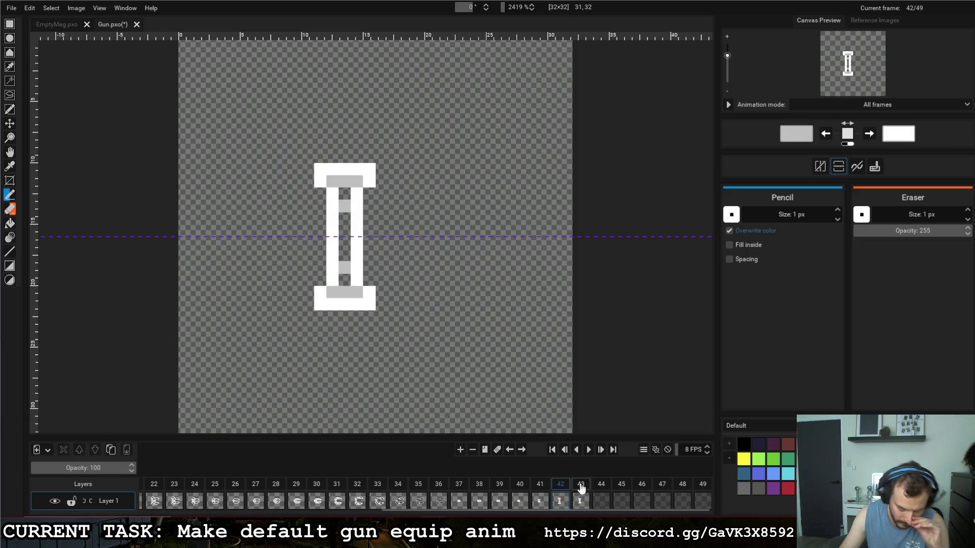
click(580, 488)
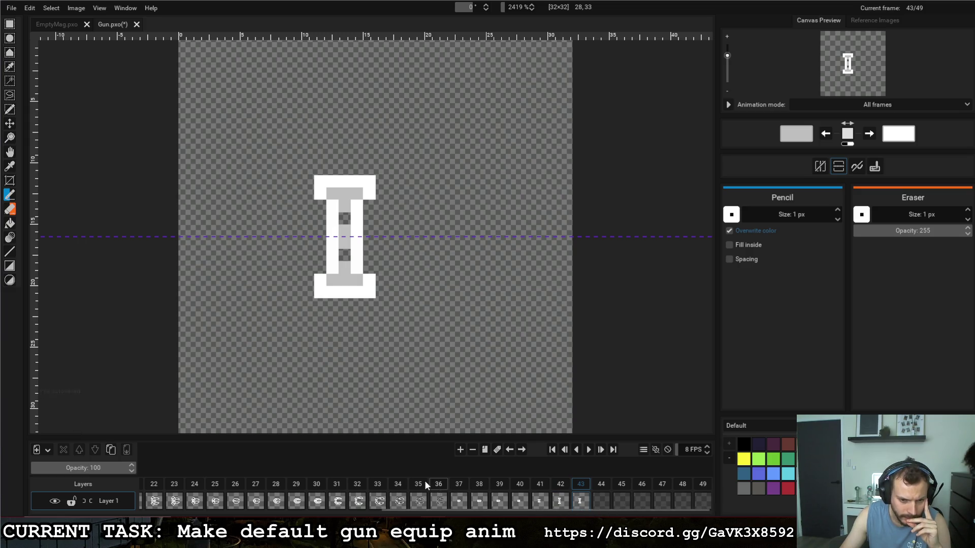
Step: Duplicate frame 8 into a new frame 9
click(297, 489)
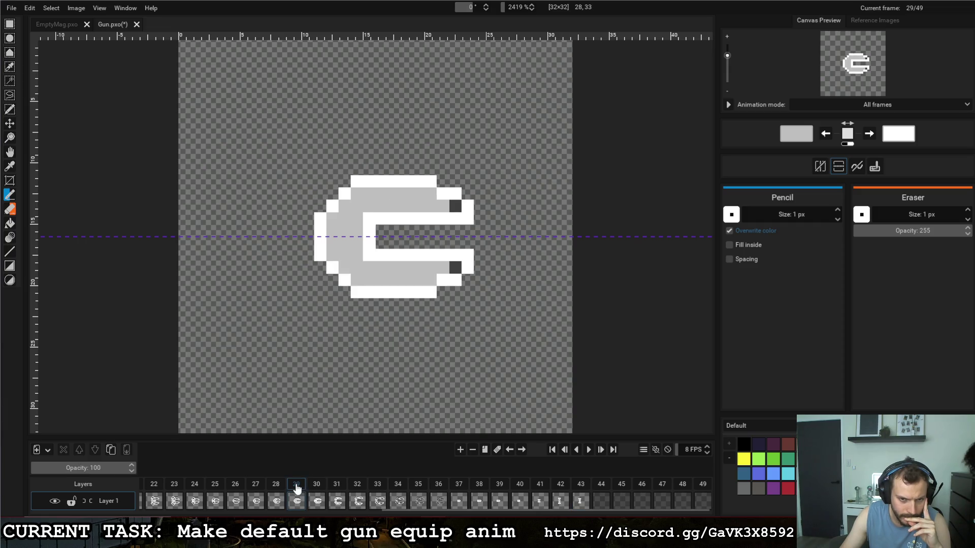
drag(447, 513, 196, 514)
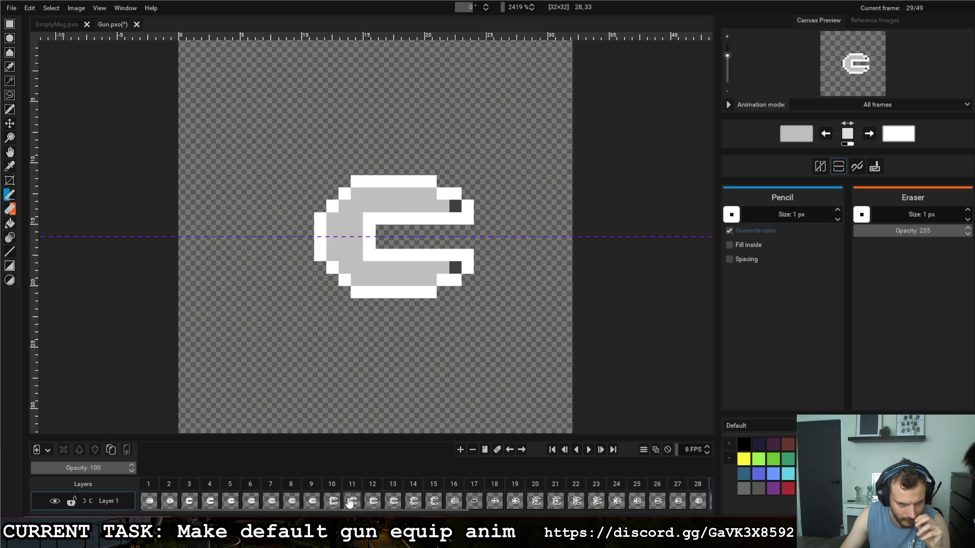
click(291, 499)
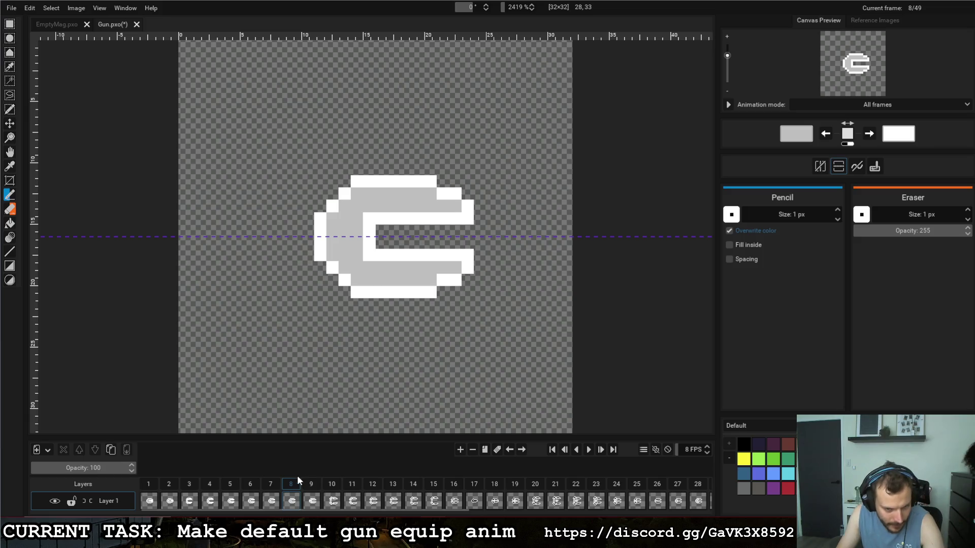
click(495, 451)
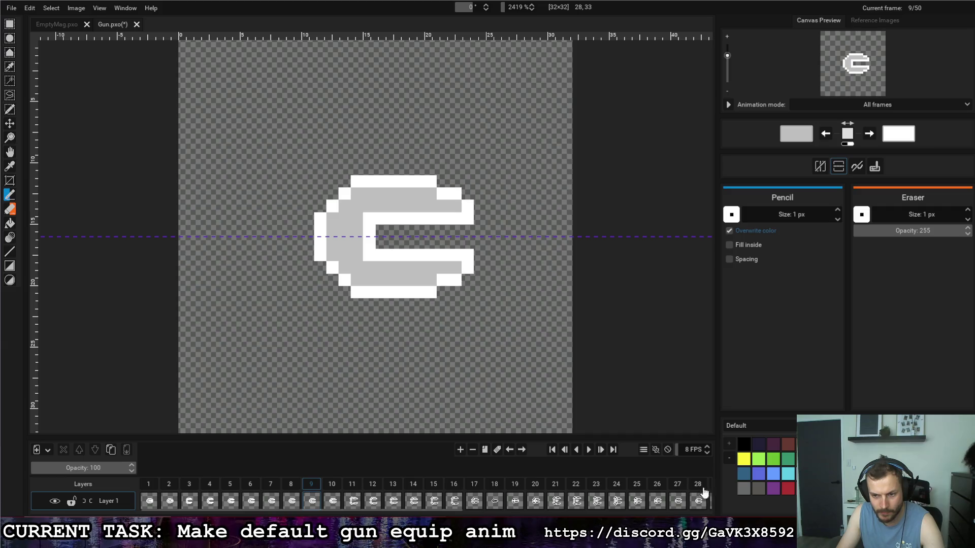
Step: Move the full-gun frame 27 to position 45 at the end of the timeline and select it
drag(396, 510, 643, 508)
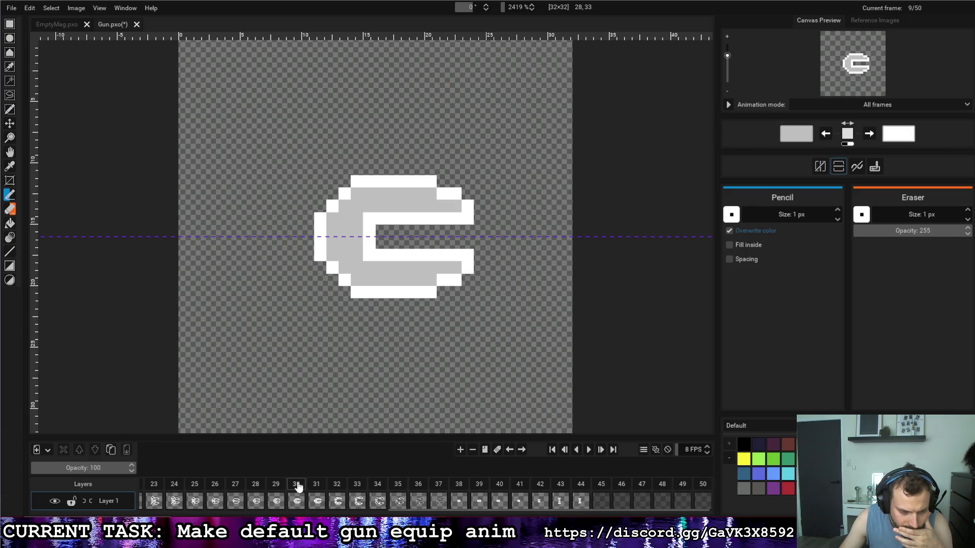
click(297, 485)
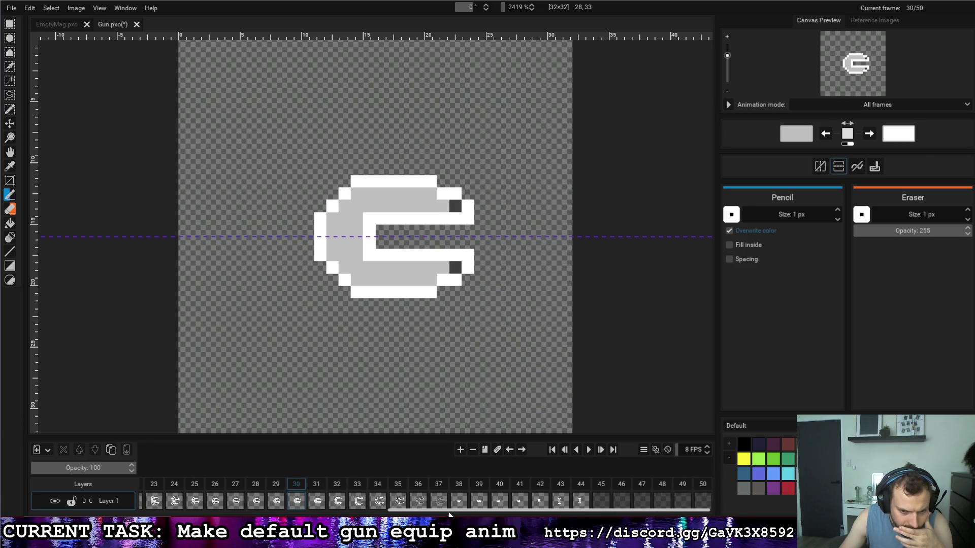
drag(449, 513, 163, 515)
click(295, 485)
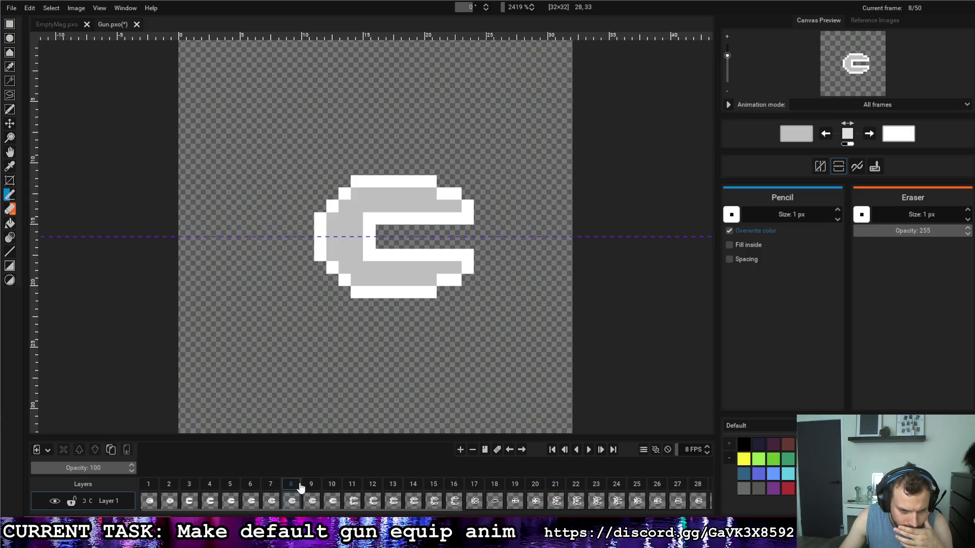
click(693, 488)
drag(402, 516, 652, 515)
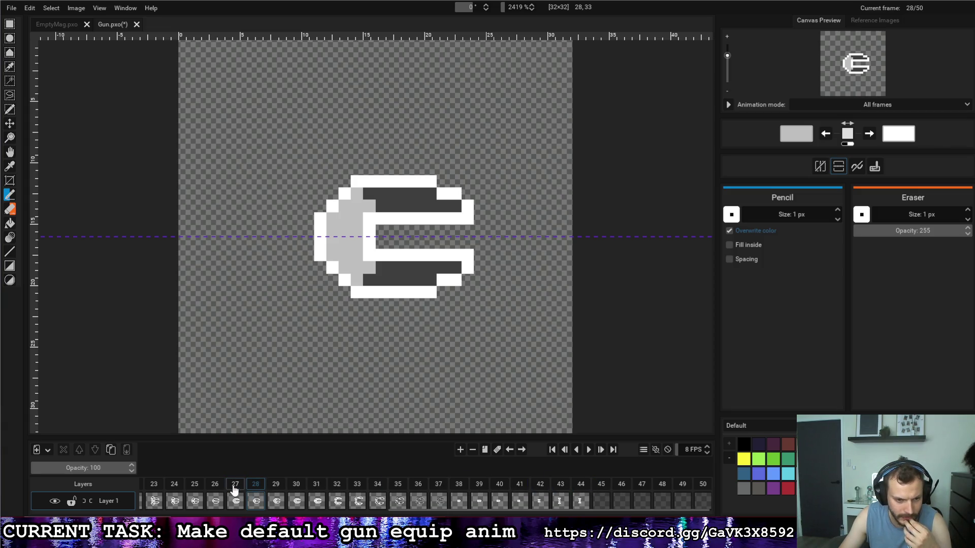
drag(235, 495, 598, 492)
click(593, 496)
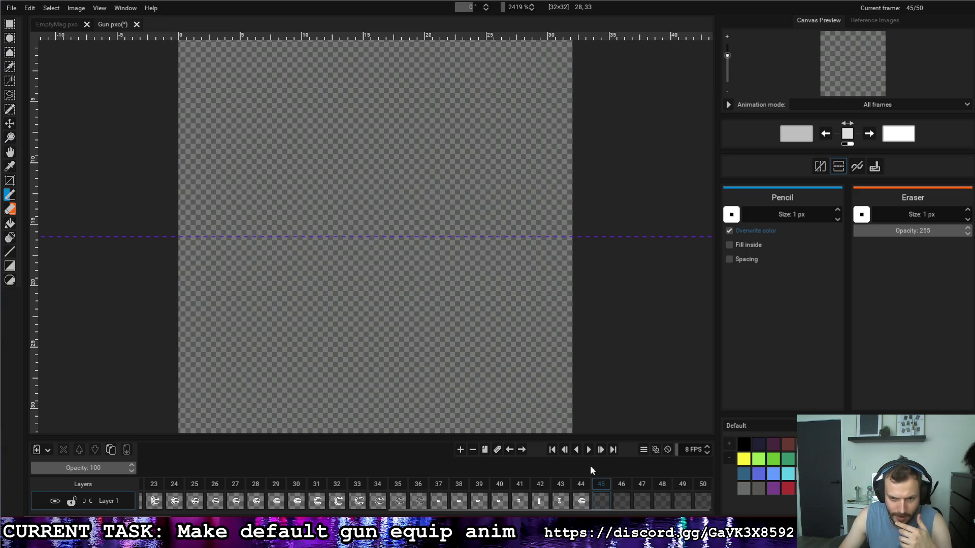
Step: Delete the empty frames from the end of the timeline, then review frames 42–44 and 37
click(472, 451)
click(473, 450)
click(472, 451)
click(473, 450)
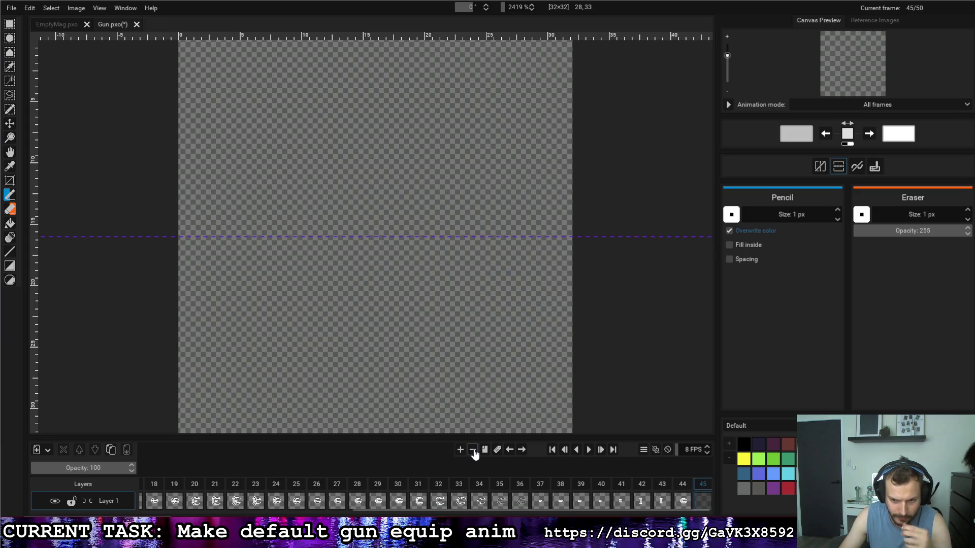
click(473, 450)
click(473, 451)
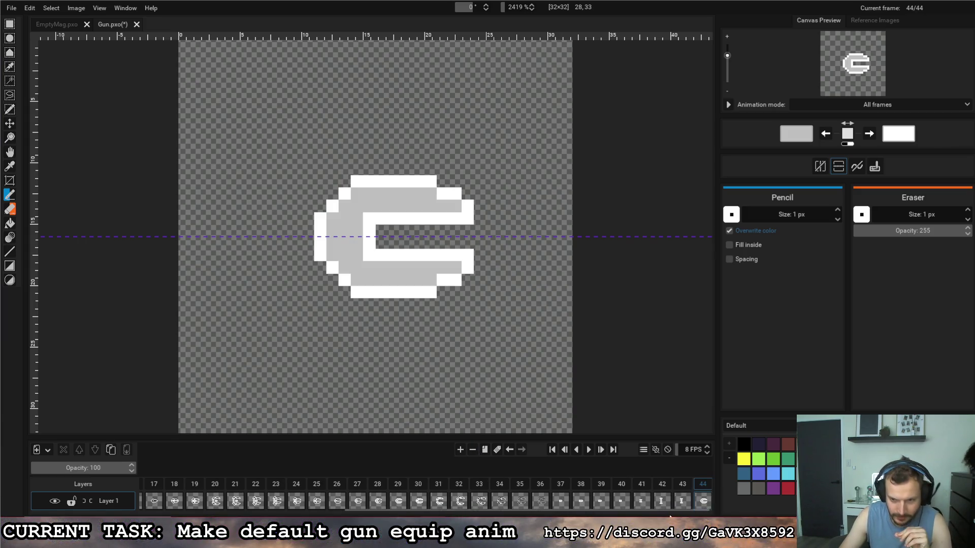
click(685, 488)
click(702, 491)
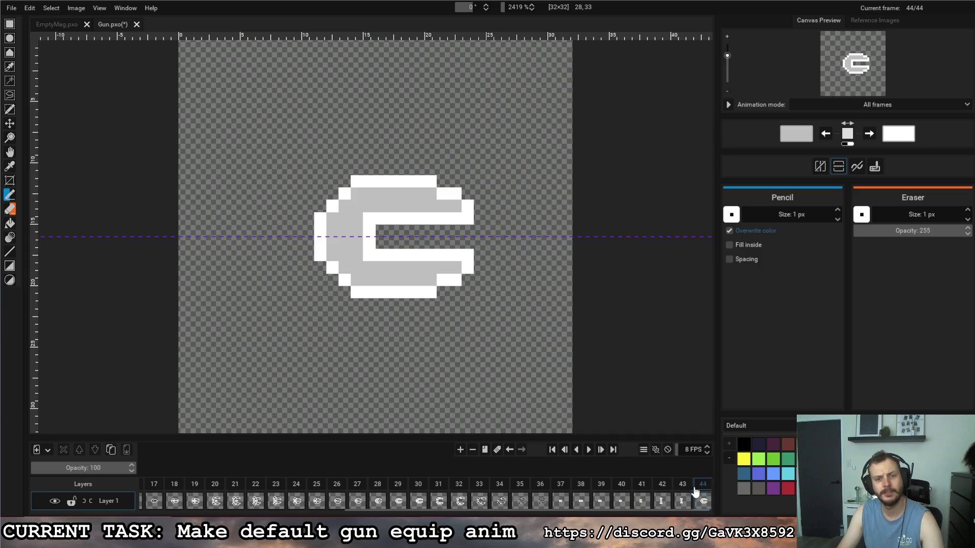
click(661, 495)
click(561, 492)
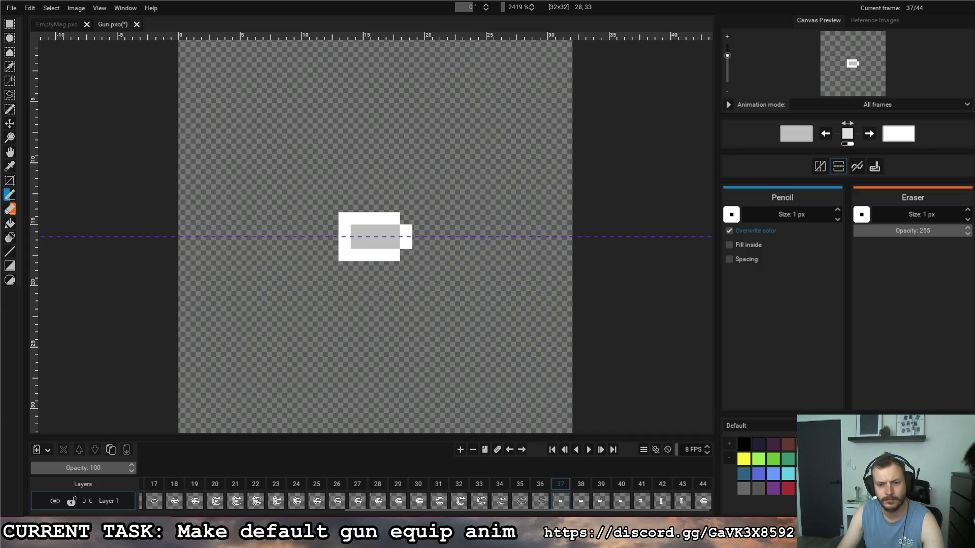
Step: Move the last full-gun frame back to position 37 and compare it with frame 44
drag(668, 482, 558, 487)
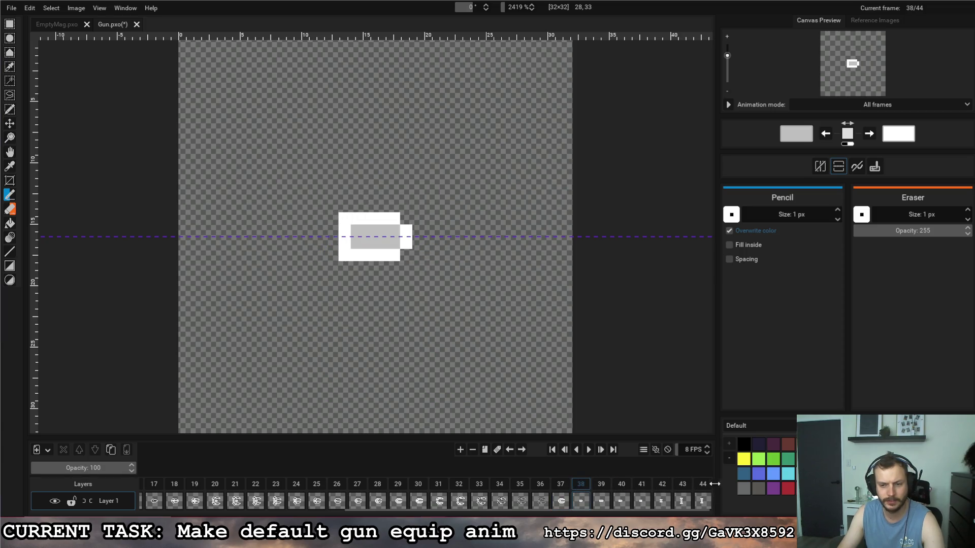
click(710, 483)
click(560, 486)
click(703, 487)
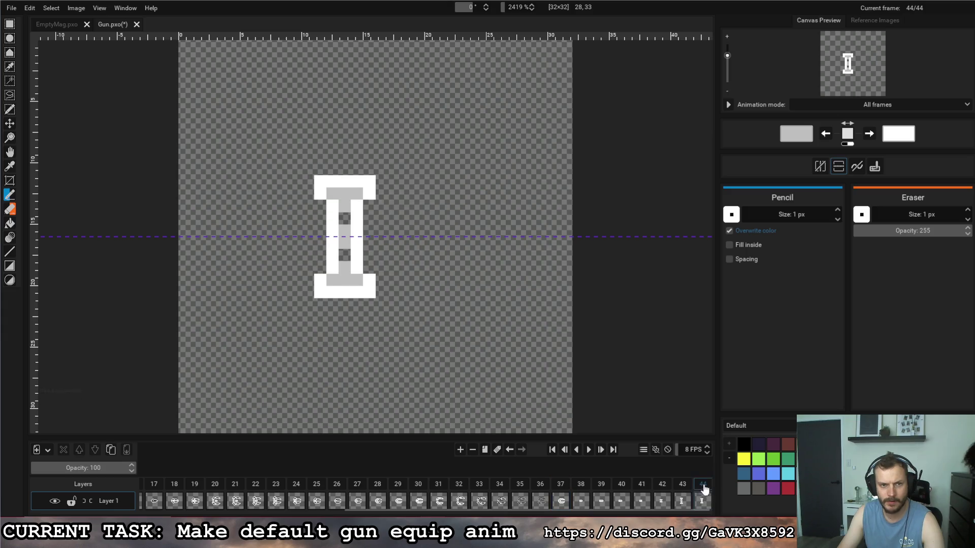
click(561, 488)
click(706, 486)
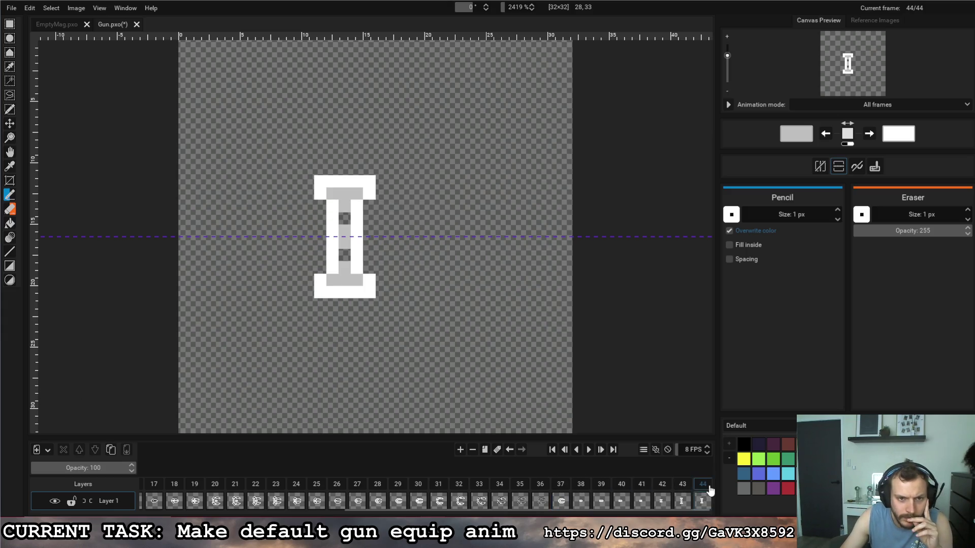
click(558, 485)
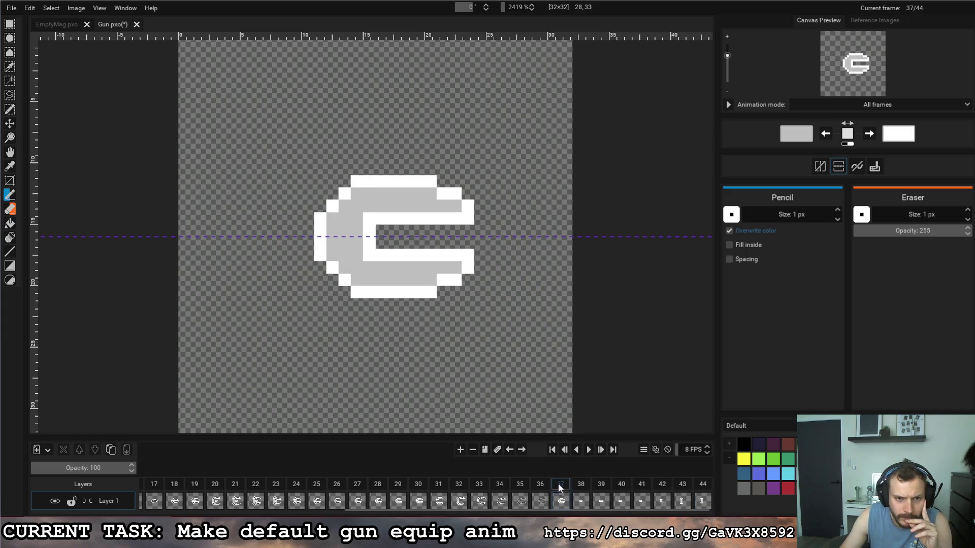
click(707, 489)
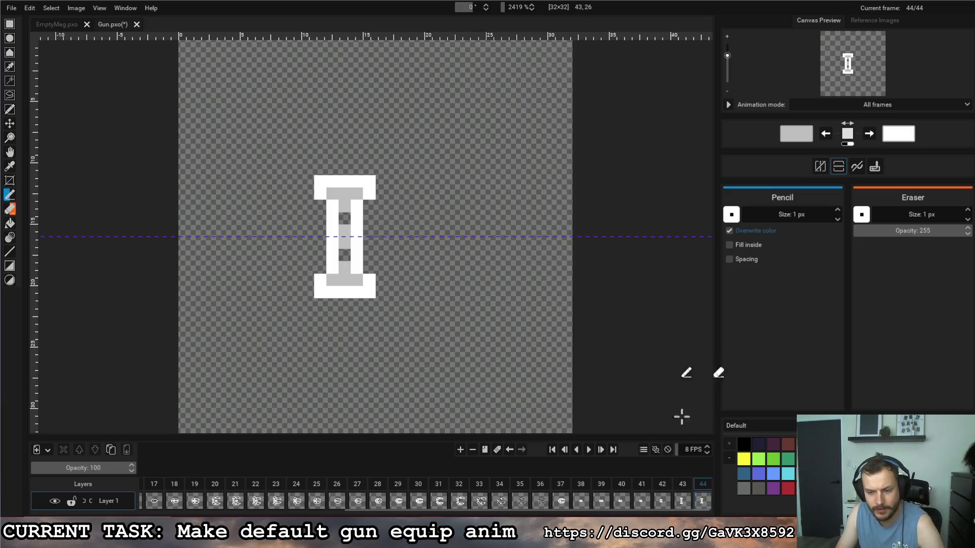
Step: Duplicate frame 44 as frame 45, fill the centre grey and redraw its left side as a bracket
click(486, 450)
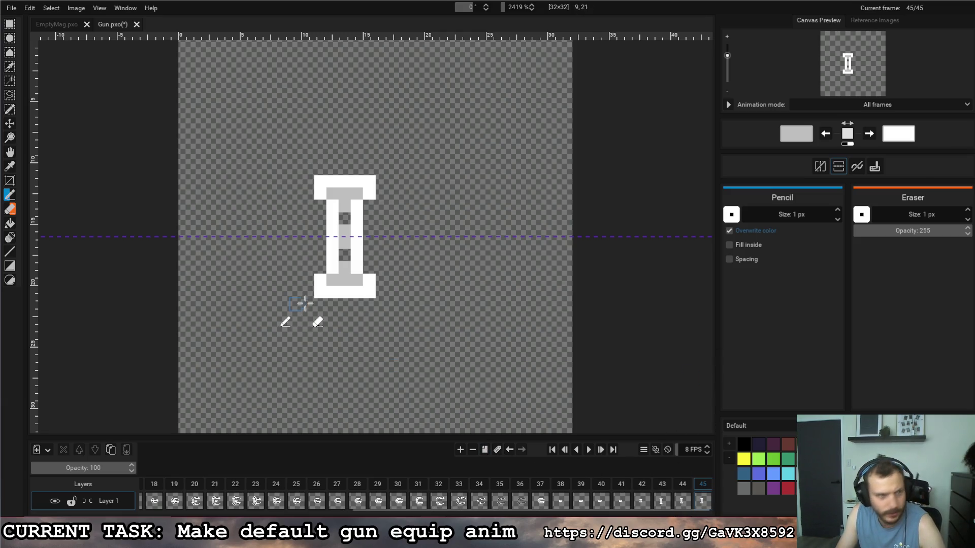
click(344, 220)
click(344, 253)
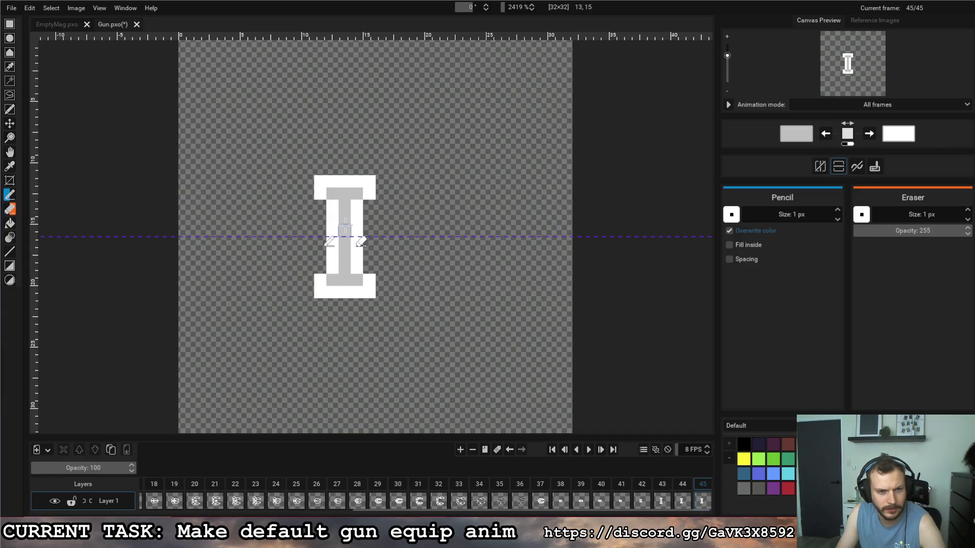
drag(332, 207, 321, 256)
key(x)
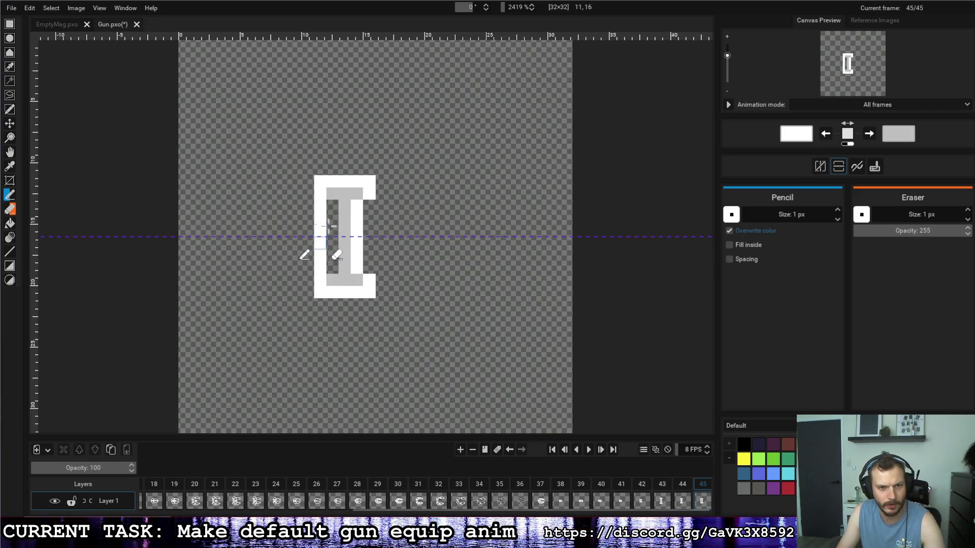
key(x)
drag(333, 213, 342, 267)
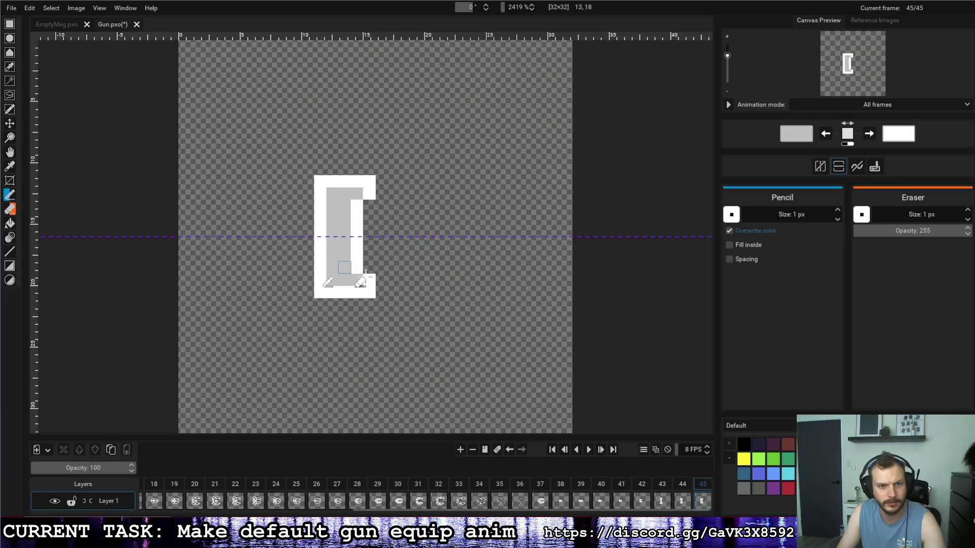
click(682, 484)
click(703, 485)
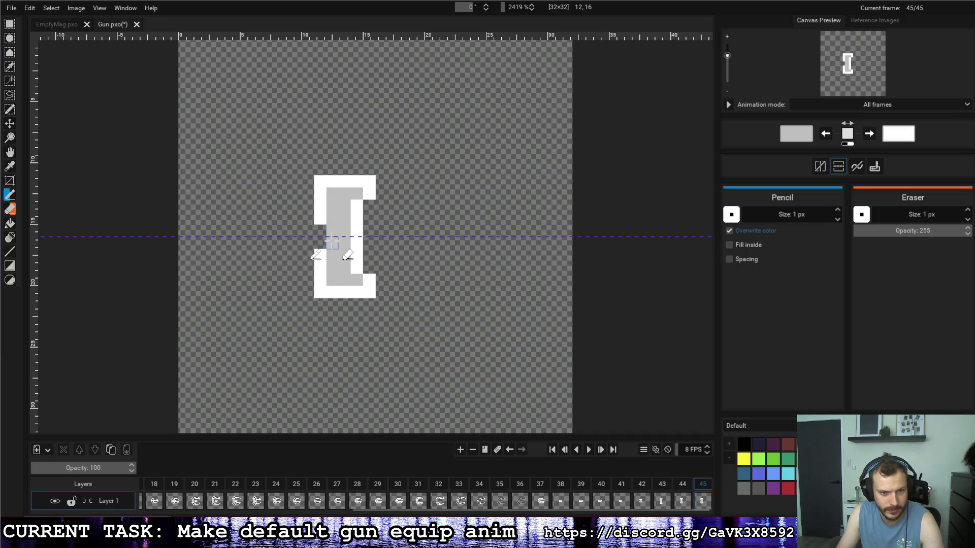
Step: Reshape frame 45 from an I into a ], adding a white inner column and trimming protruding ends
key(x)
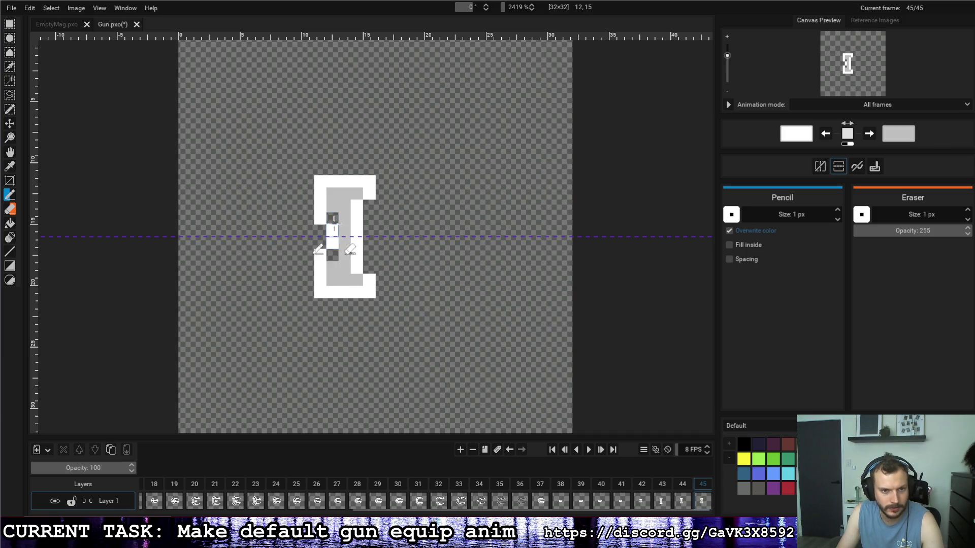
drag(332, 236, 332, 219)
click(680, 484)
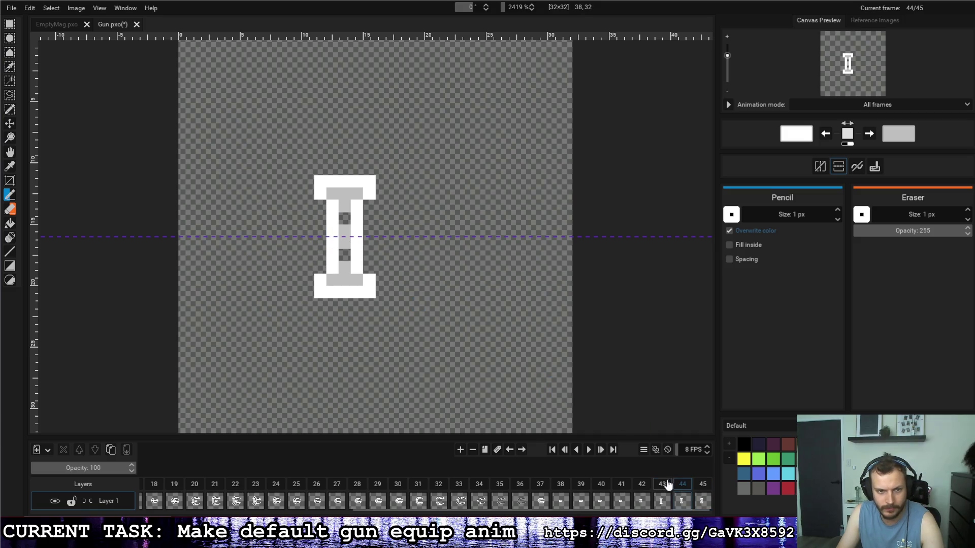
click(702, 485)
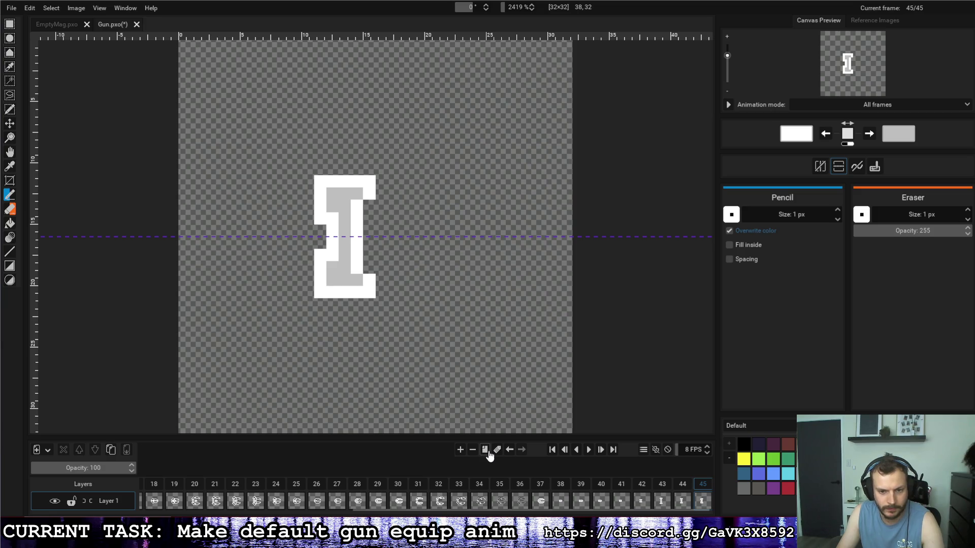
drag(356, 194, 357, 280)
right_click(369, 194)
right_click(369, 280)
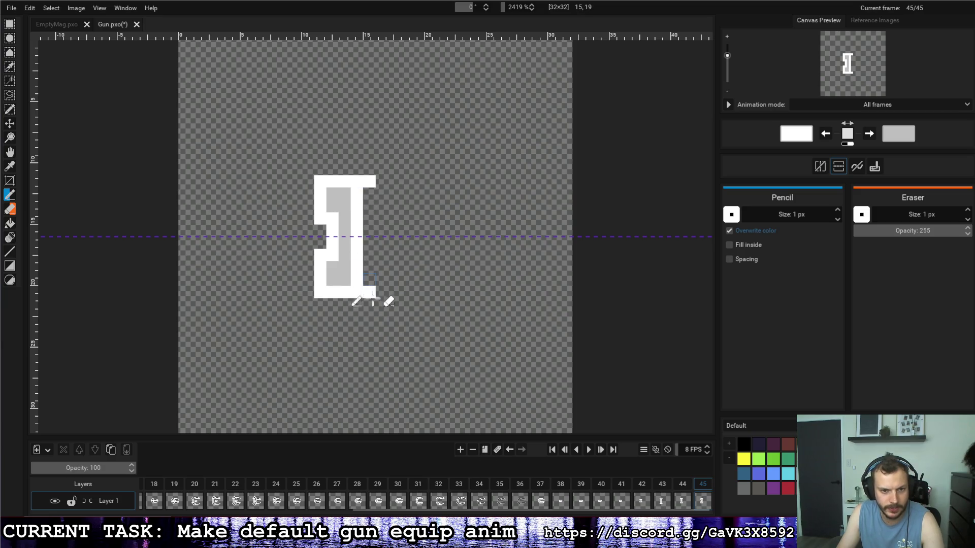
right_click(369, 182)
right_click(369, 293)
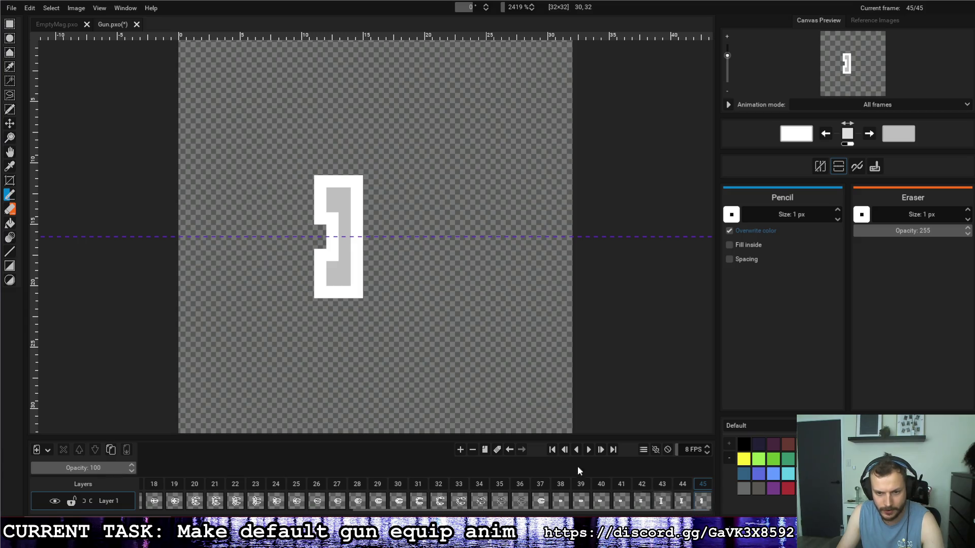
Step: Duplicate frame 45 as frame 46 and draw the barrel's mirrored white top row
click(485, 450)
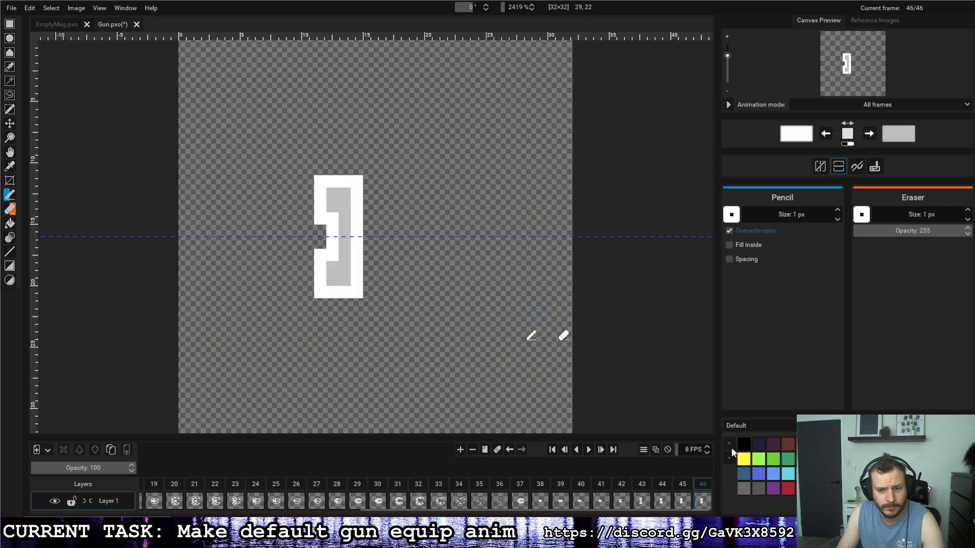
click(680, 489)
click(699, 488)
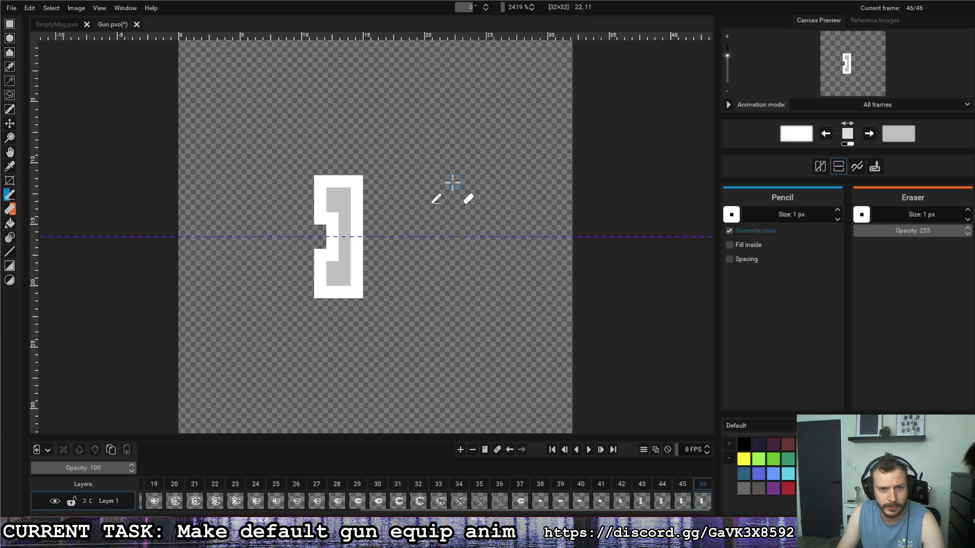
click(406, 181)
mouse_move(407, 181)
mouse_down()
mouse_move(406, 193)
mouse_move(394, 181)
mouse_move(359, 181)
mouse_up()
click(359, 194)
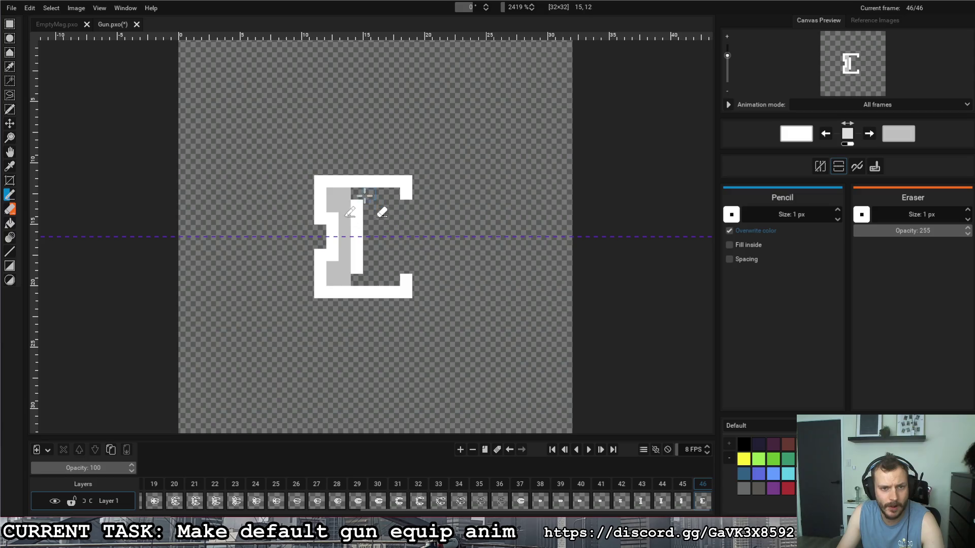
key(x)
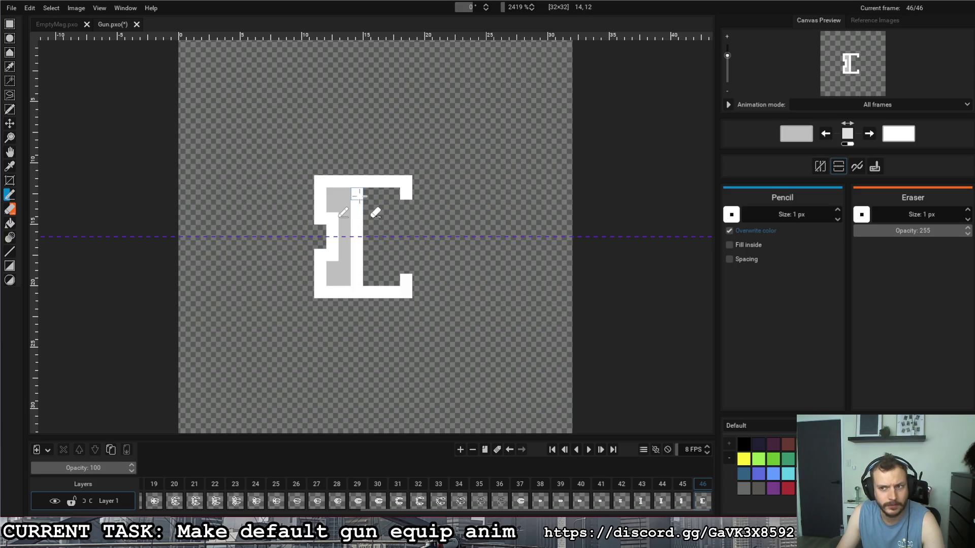
key(x)
key(x)
click(357, 194)
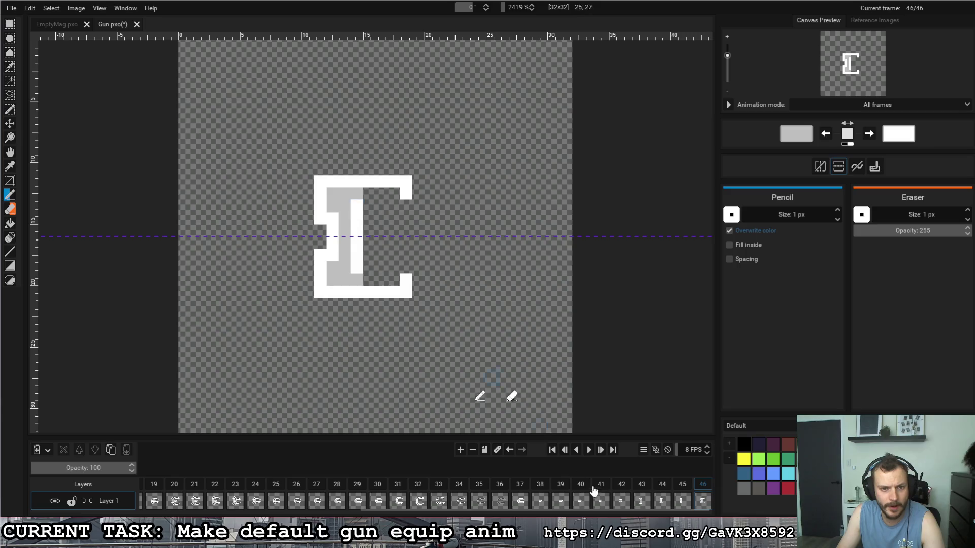
Step: Turn leftover white pixels grey and replace the inner bar with a white bar and grey column
click(685, 495)
click(660, 492)
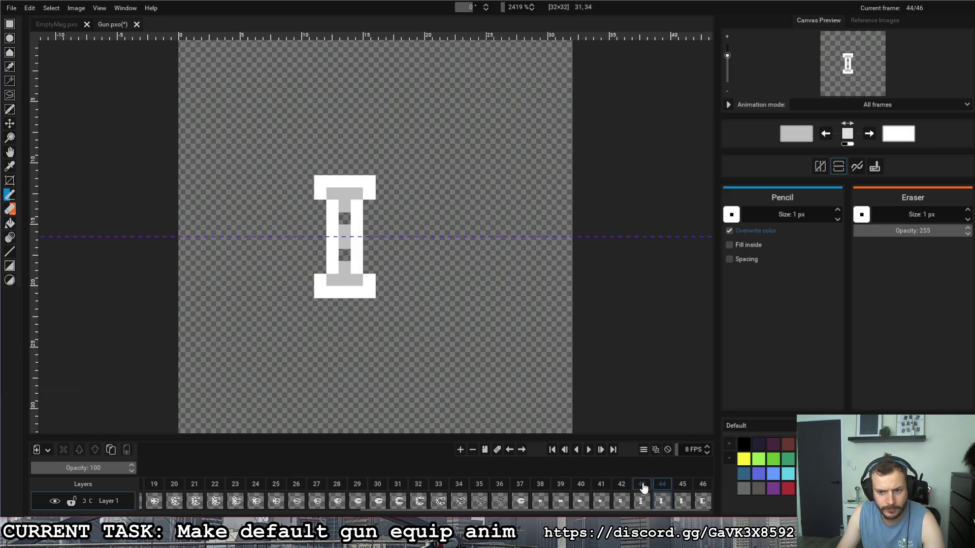
click(681, 489)
click(703, 492)
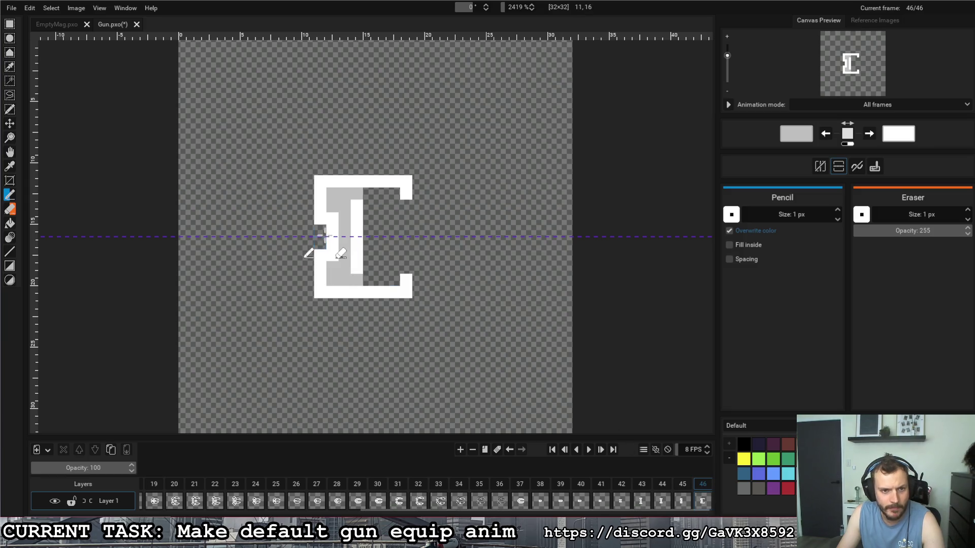
key(x)
key(x)
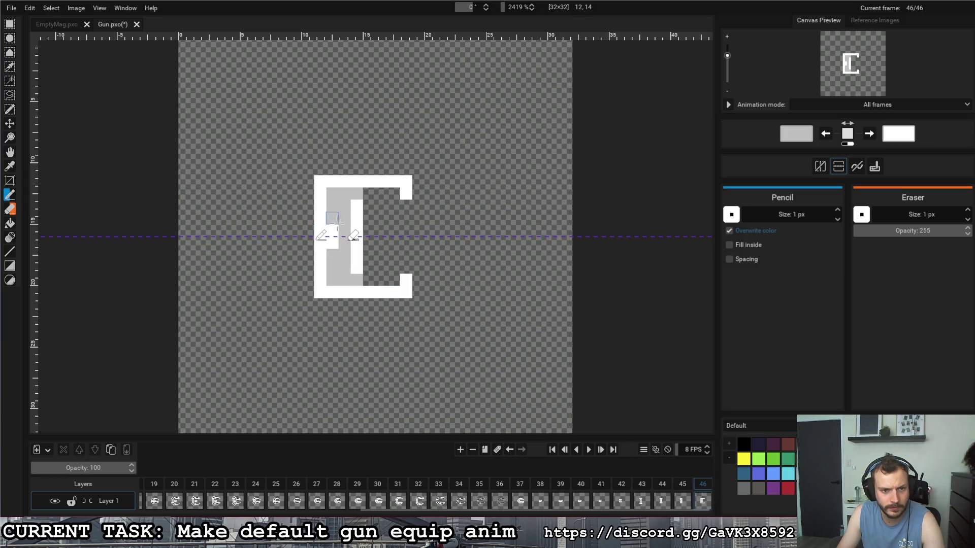
drag(332, 218, 332, 251)
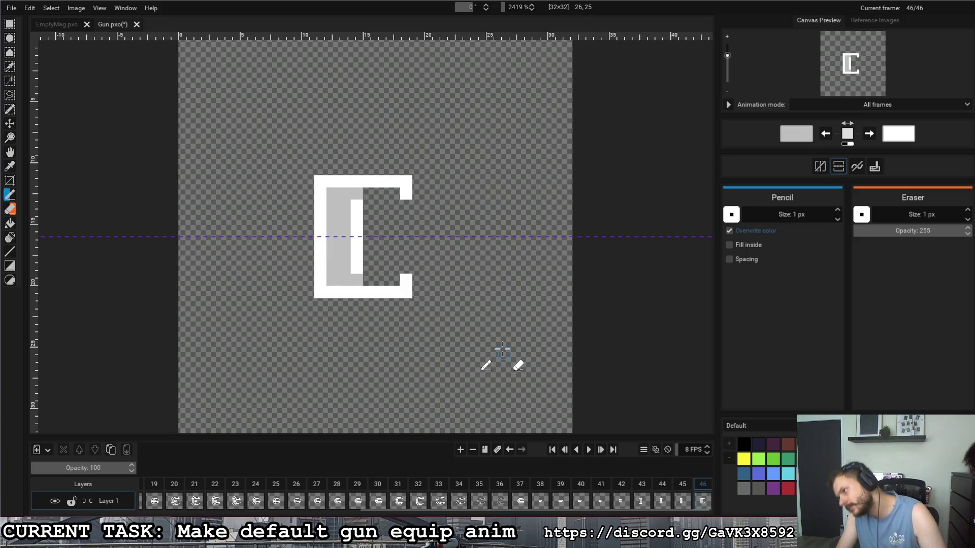
click(529, 483)
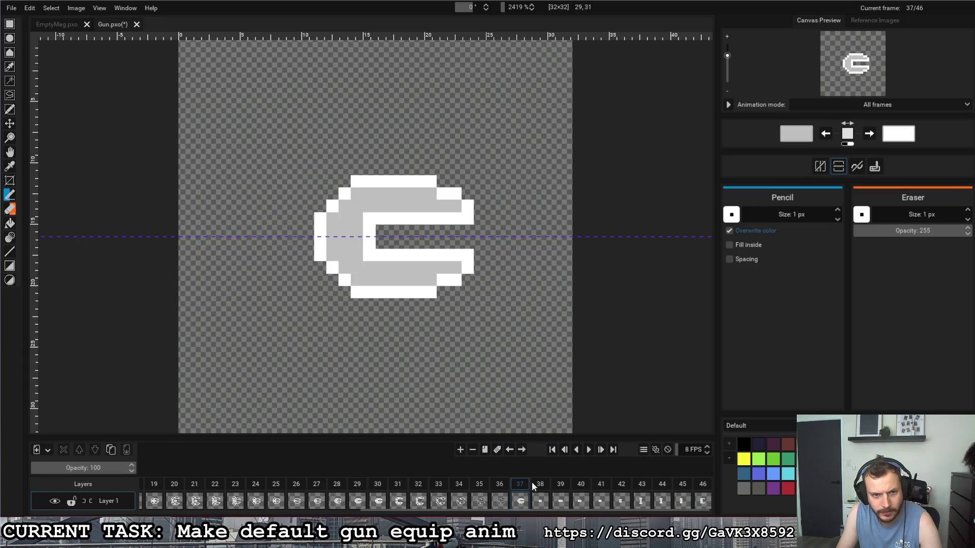
click(708, 487)
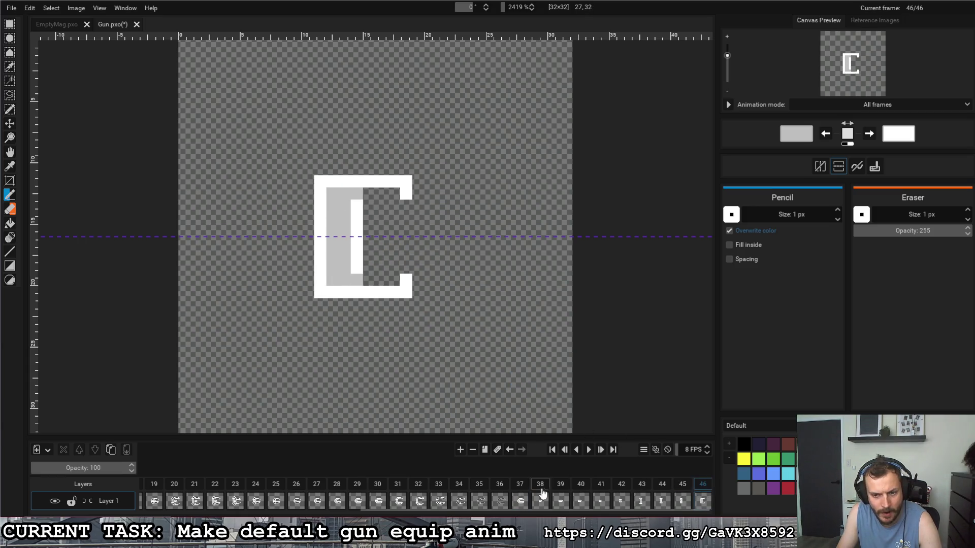
mouse_move(358, 224)
mouse_down()
mouse_move(354, 204)
mouse_move(368, 250)
mouse_up()
key(x)
key(x)
key(x)
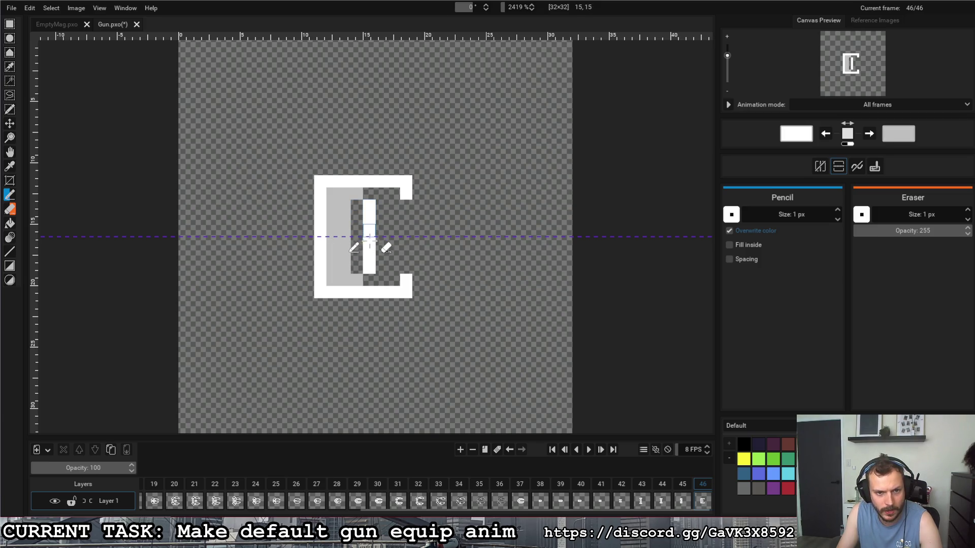
key(x)
drag(357, 205, 357, 246)
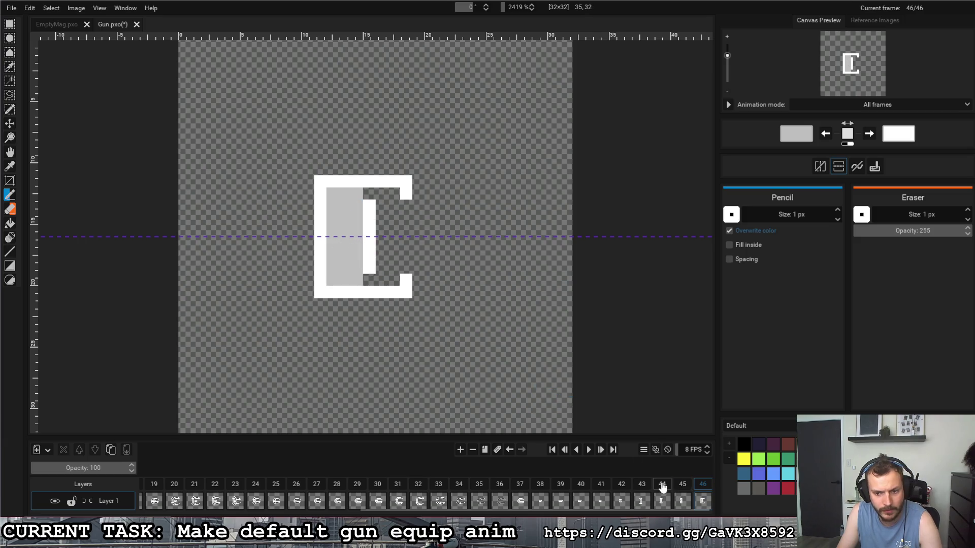
Step: Fill the bracket's top-right notch white, mirrored below, then duplicate frame 46 as frame 47
click(663, 487)
click(682, 485)
click(702, 485)
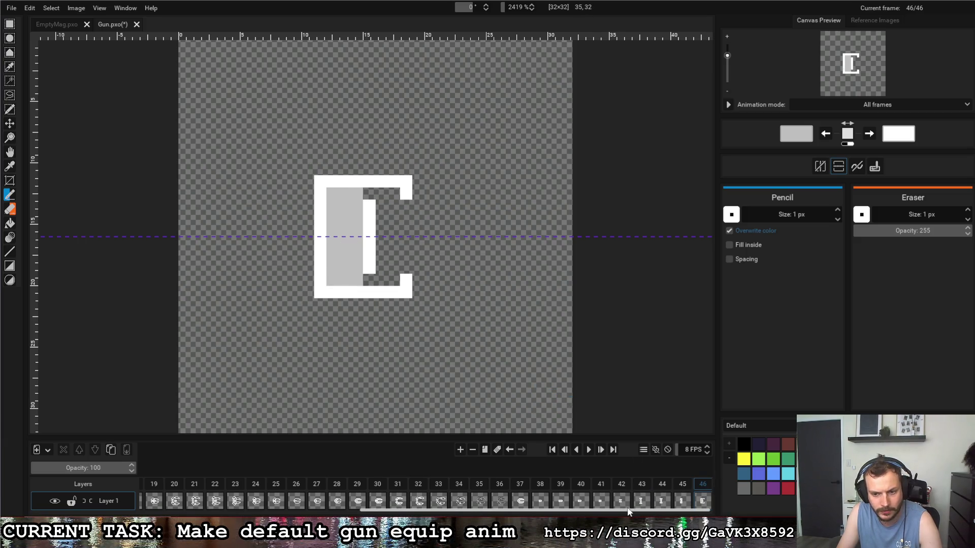
click(682, 485)
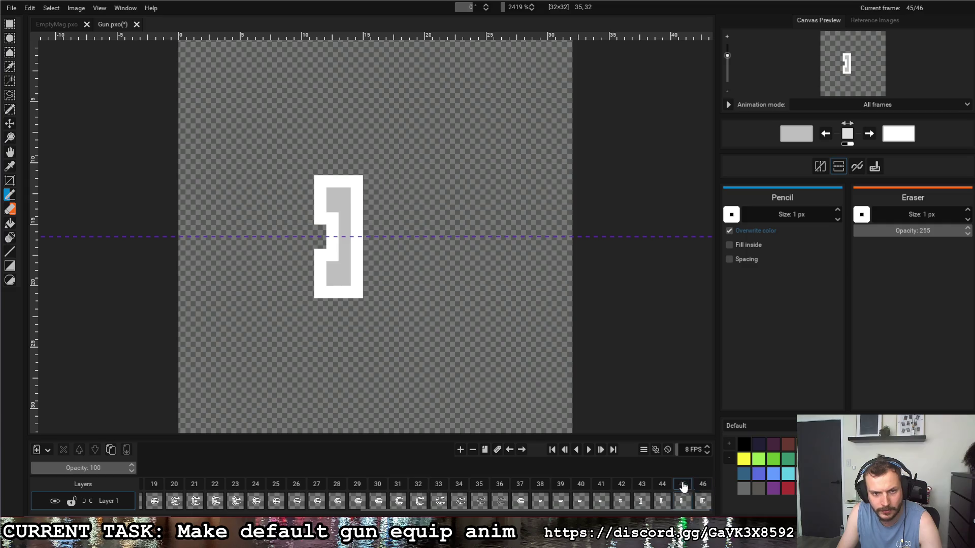
click(707, 487)
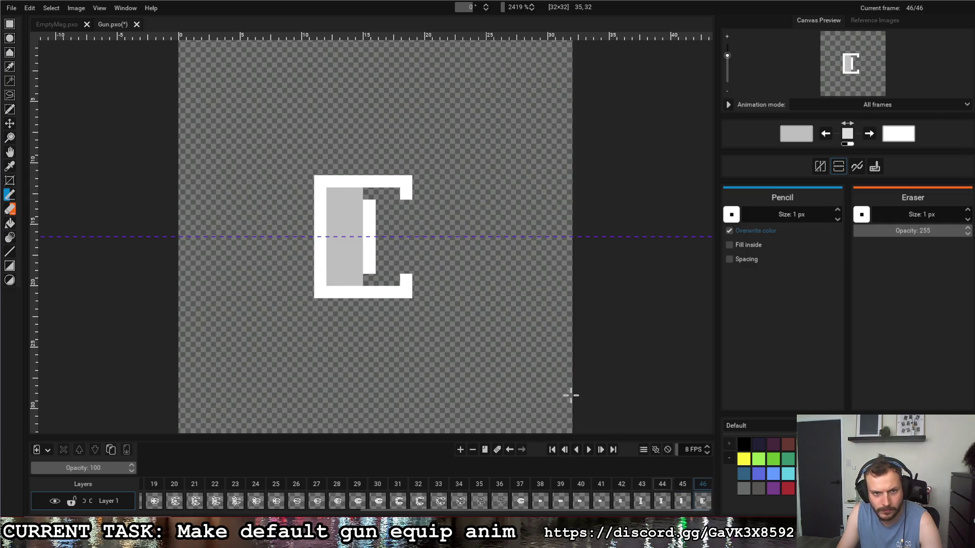
key(x)
mouse_move(369, 193)
mouse_down()
mouse_move(393, 194)
mouse_move(369, 194)
mouse_up()
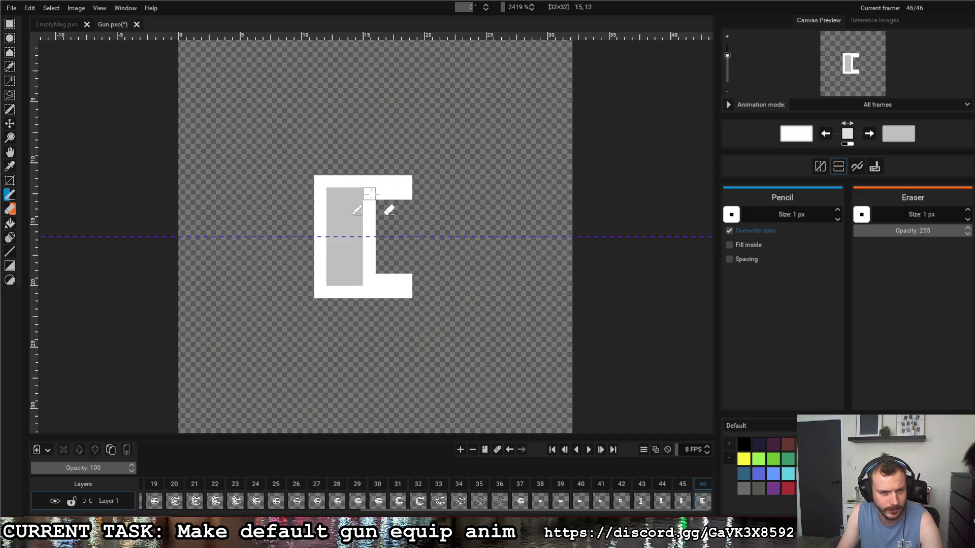
click(680, 487)
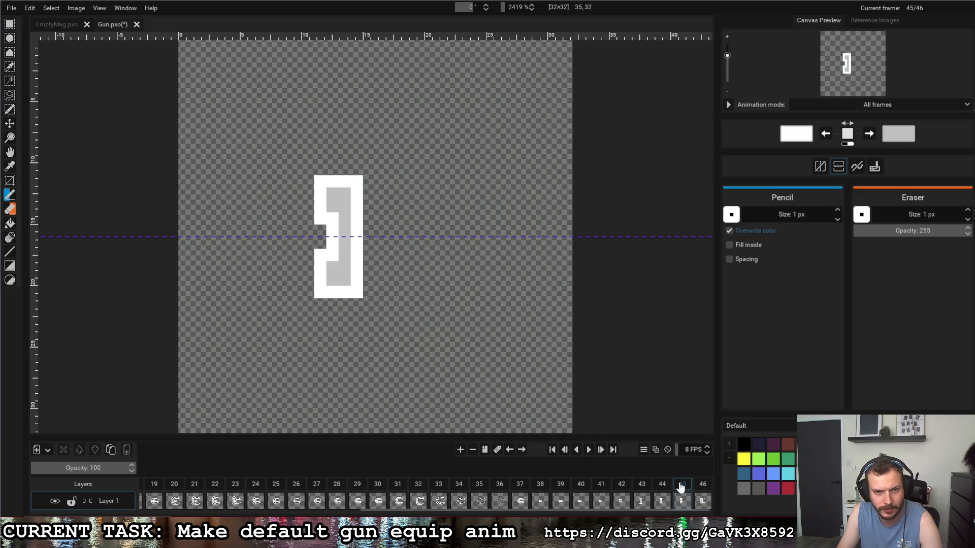
click(703, 489)
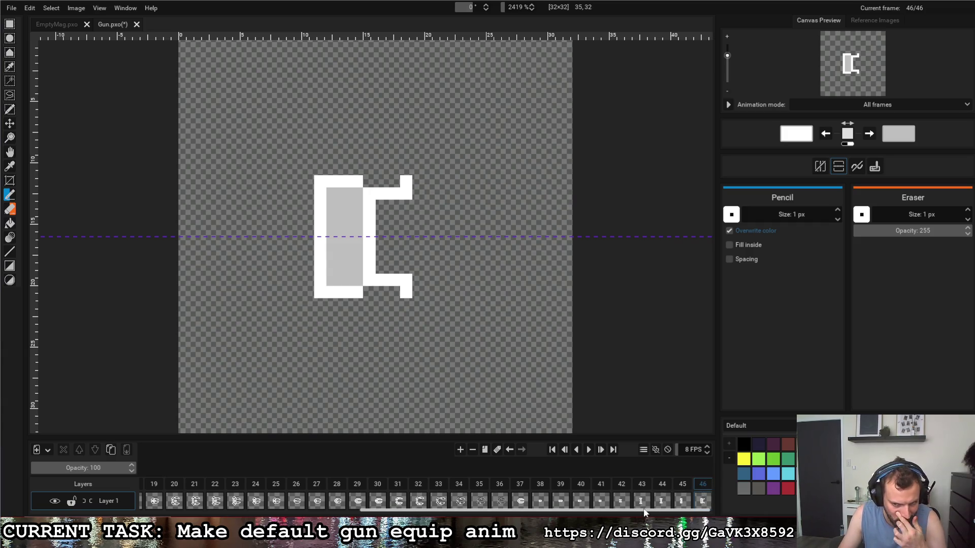
click(484, 450)
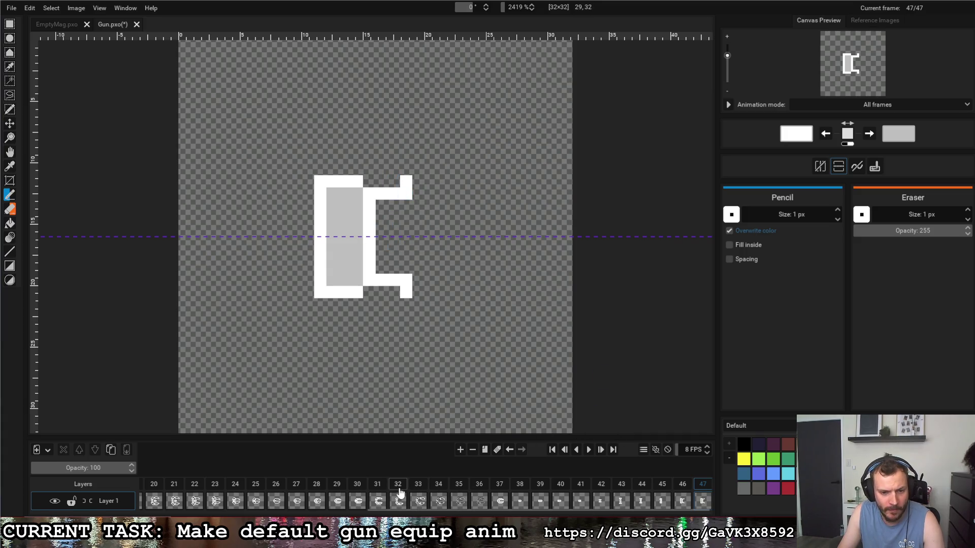
Step: Extend frame 47's bracket arms to the right and clear the pixels at the arm joint
click(500, 497)
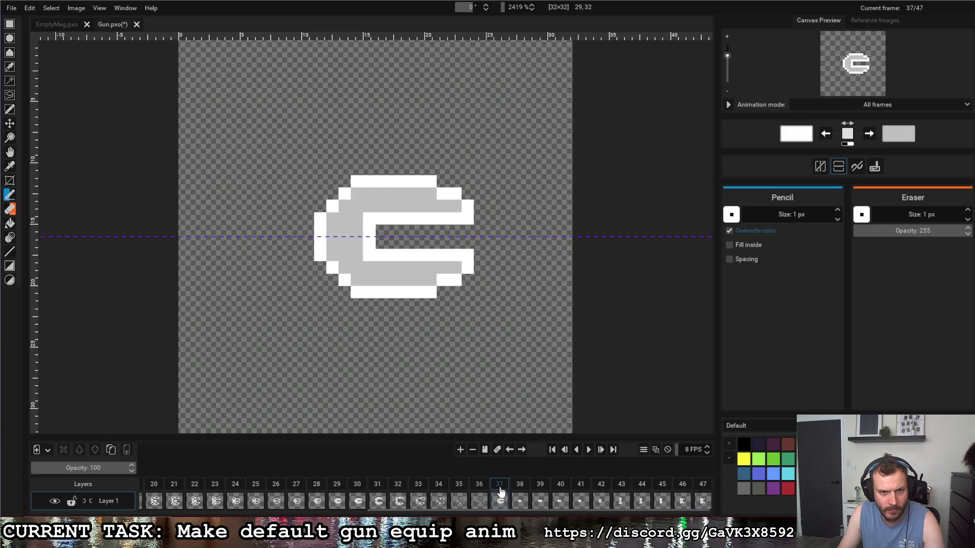
click(710, 488)
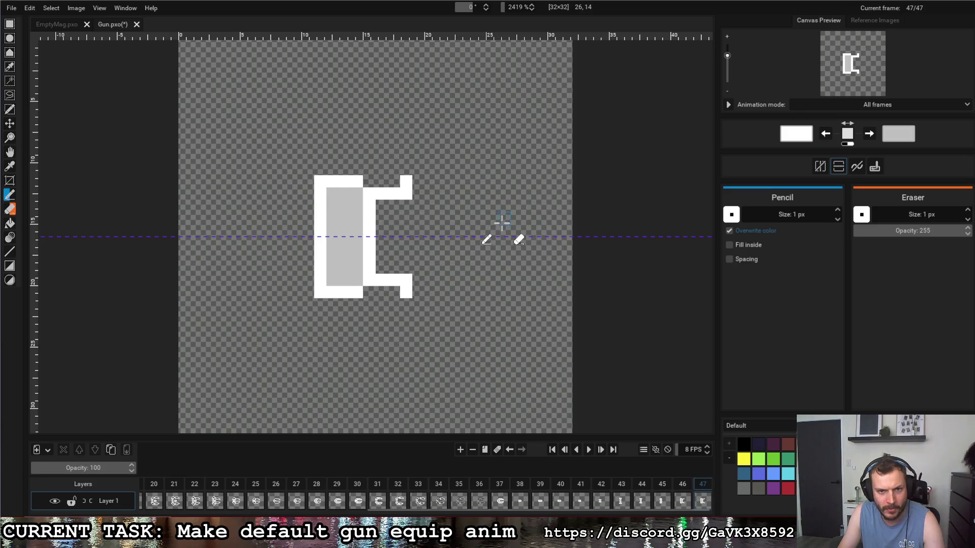
mouse_move(480, 181)
mouse_down()
mouse_move(480, 193)
mouse_move(412, 193)
mouse_up()
right_click(406, 182)
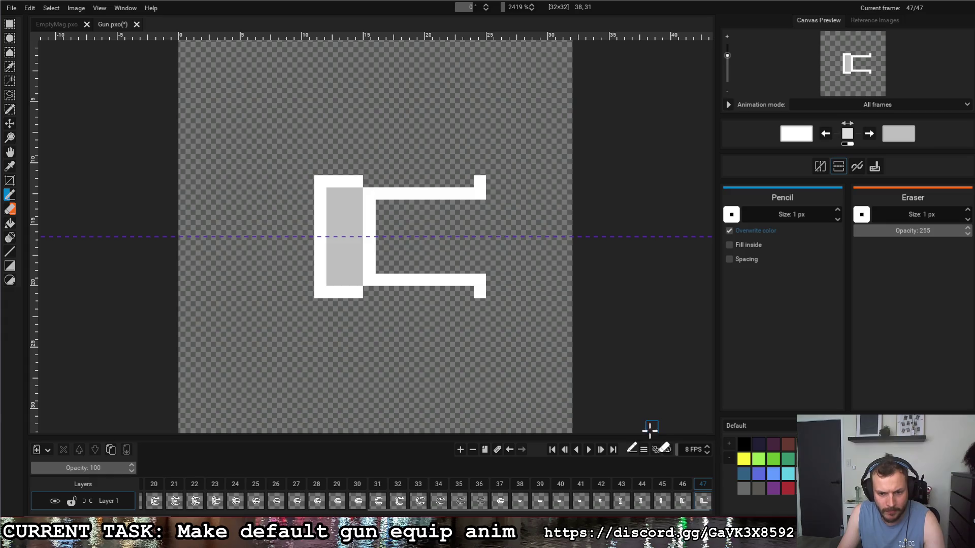
right_click(369, 194)
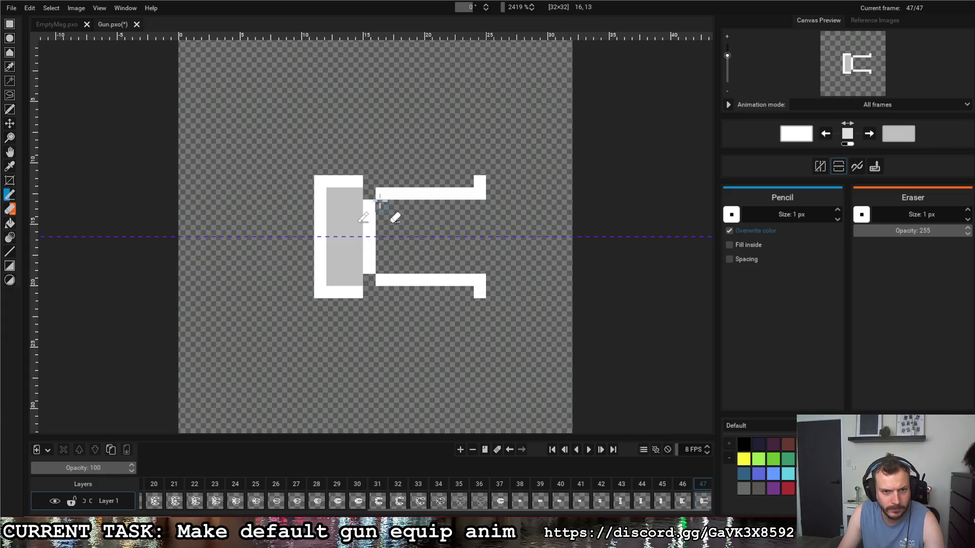
right_click(381, 194)
click(382, 206)
Step: Fill the joint with a stepped grey corner and white outline pixel, then add a copy as frame 48
key(x)
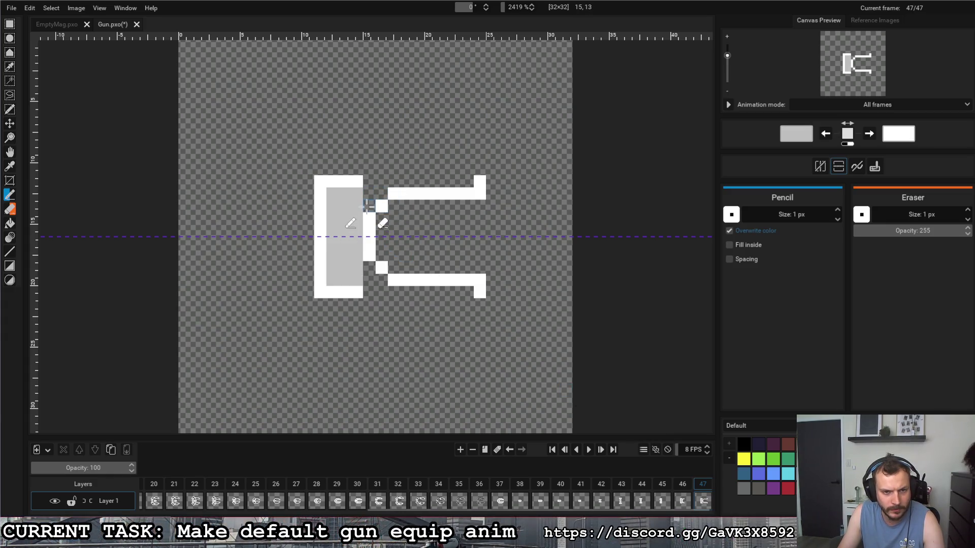
drag(367, 207, 382, 194)
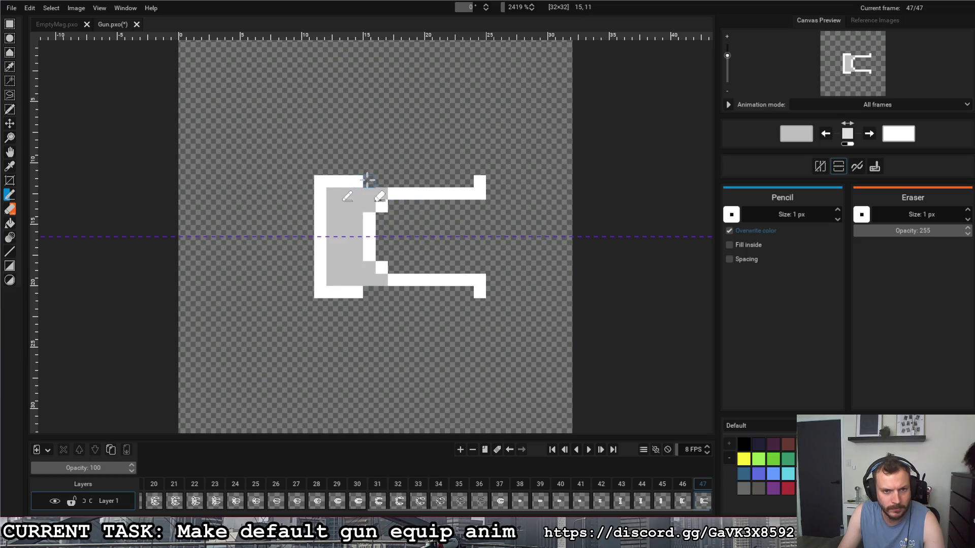
key(x)
click(369, 181)
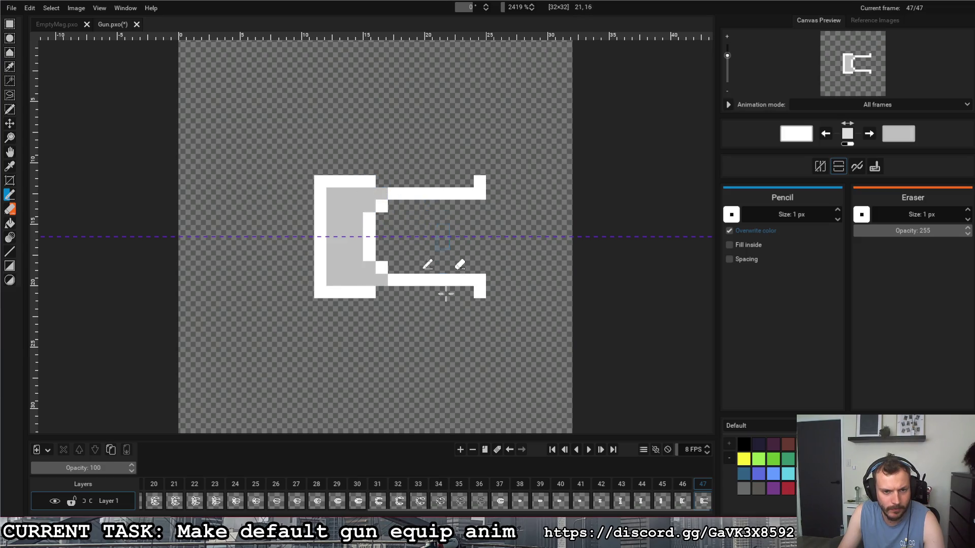
click(501, 485)
click(699, 486)
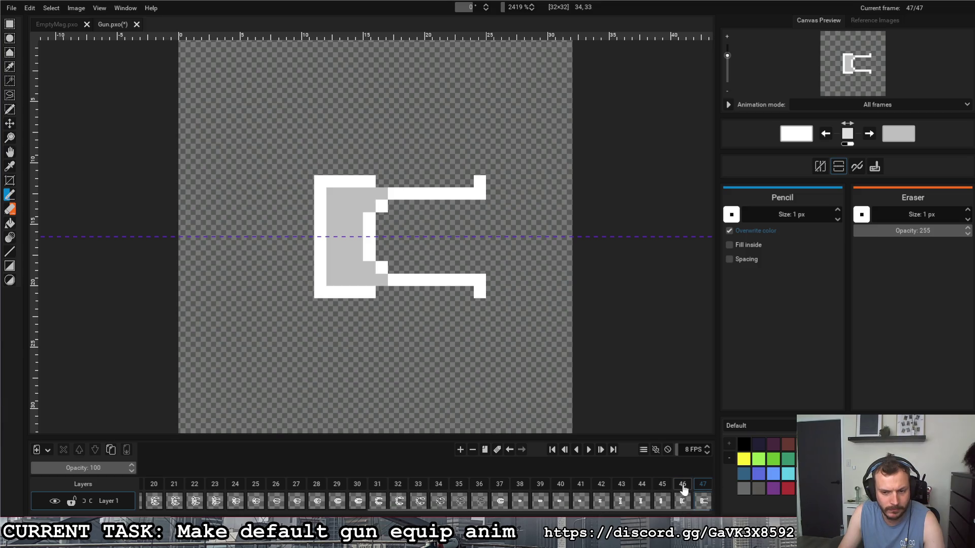
click(683, 489)
click(657, 490)
click(679, 492)
click(705, 487)
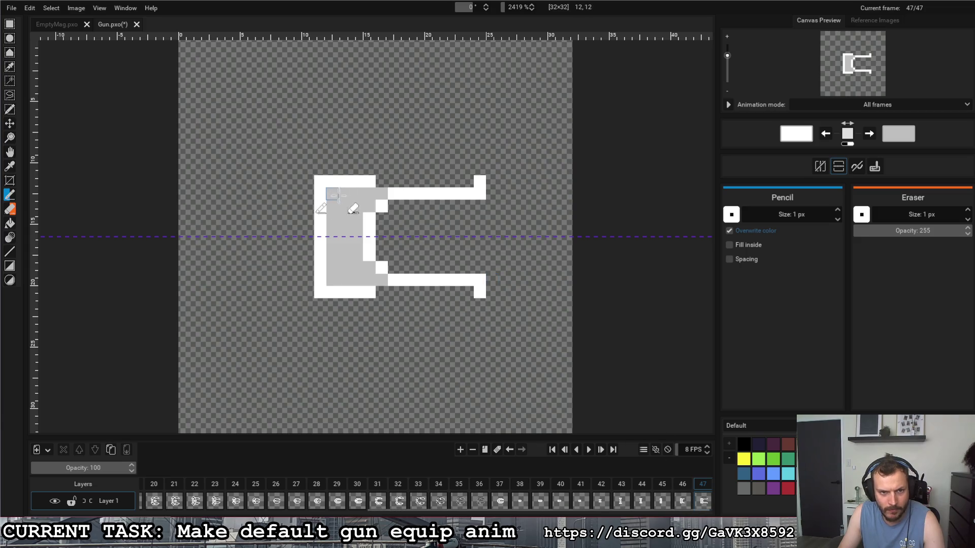
click(485, 449)
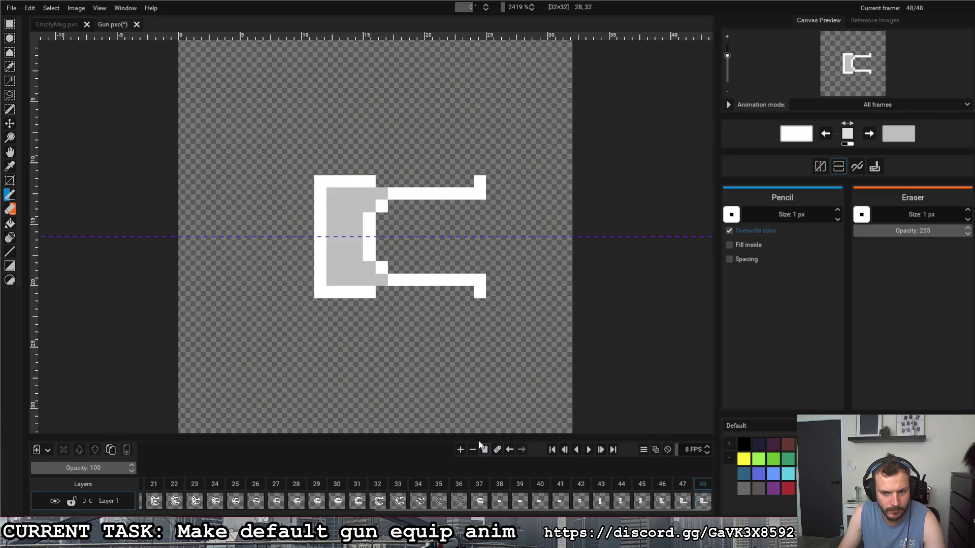
Step: Round off the gun's top-left corner in frame 48 with white outline and grey fill pixels
right_click(320, 181)
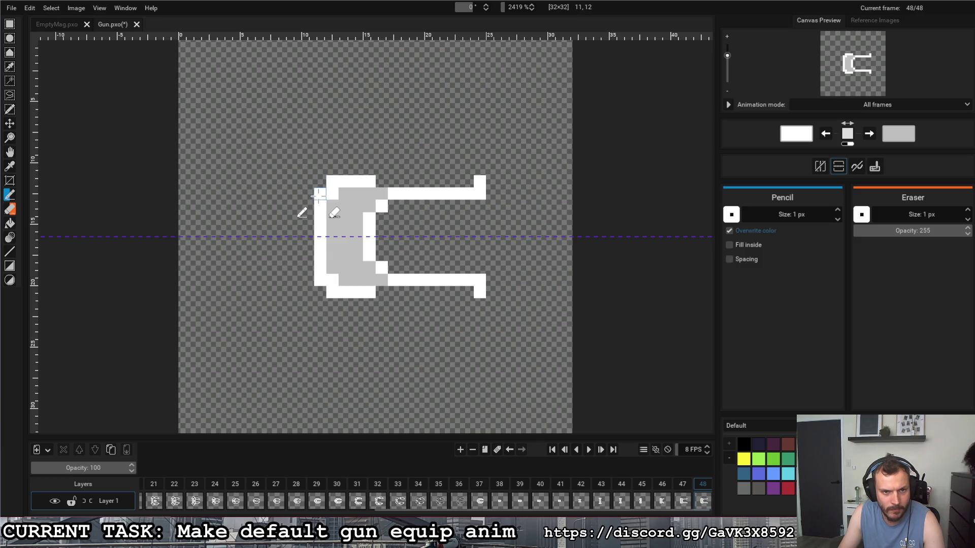
right_click(320, 194)
right_click(332, 181)
click(332, 194)
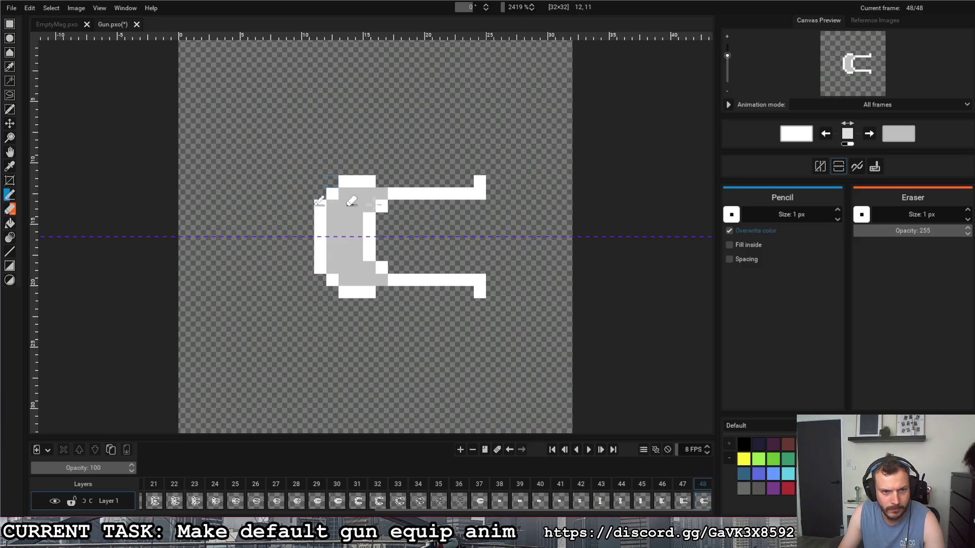
click(320, 194)
click(333, 181)
key(x)
click(332, 194)
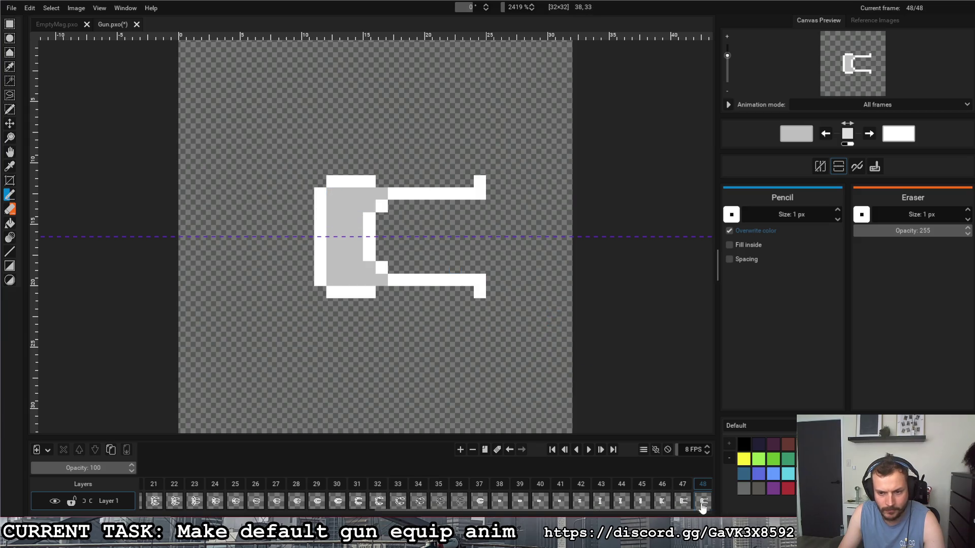
click(683, 490)
click(704, 490)
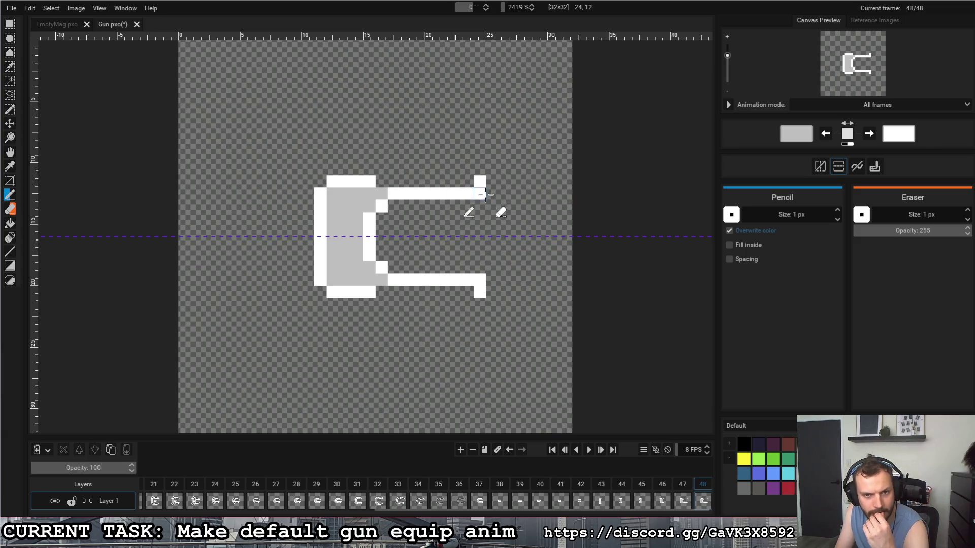
Step: Erase the downturned prong tips and redraw them one pixel inward with white end nubs
click(10, 28)
drag(499, 162, 387, 212)
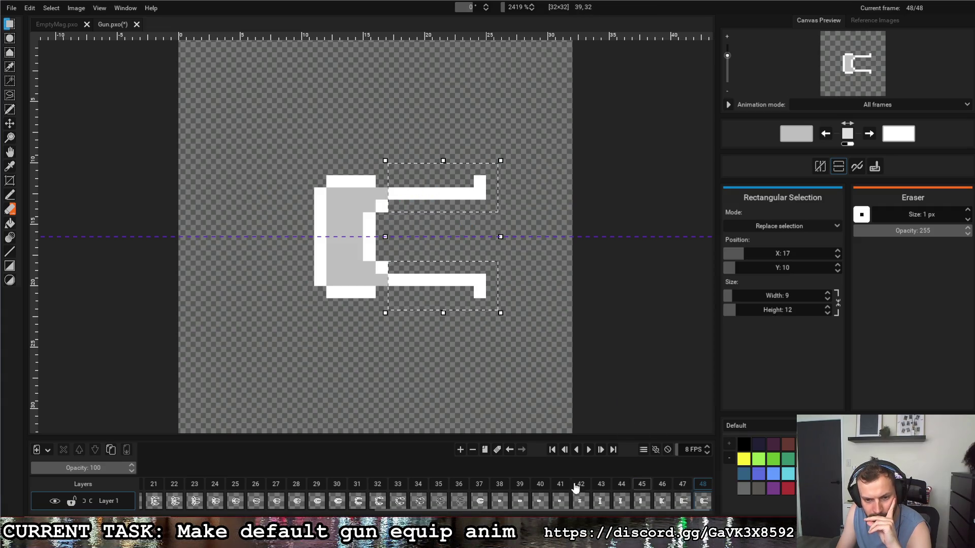
click(479, 490)
click(702, 490)
click(531, 219)
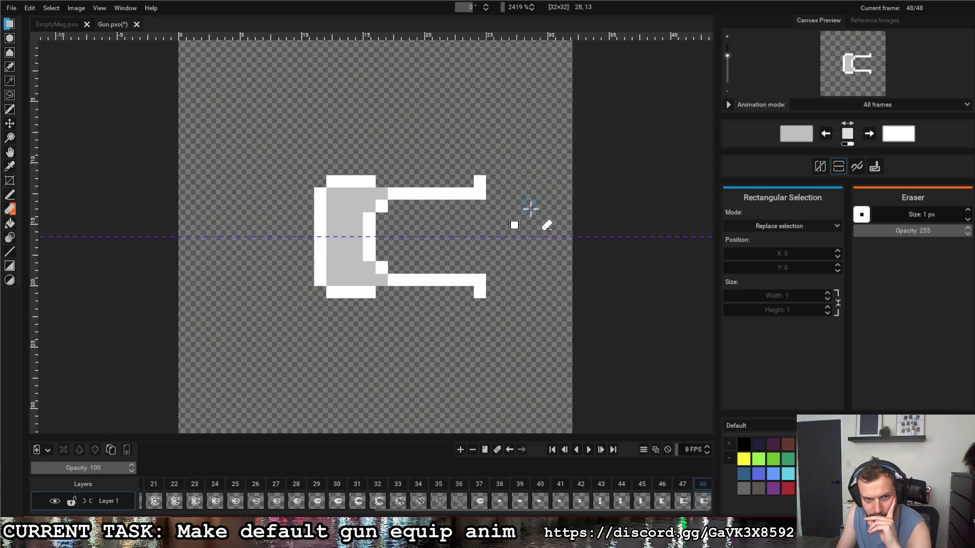
right_click(480, 188)
key(b)
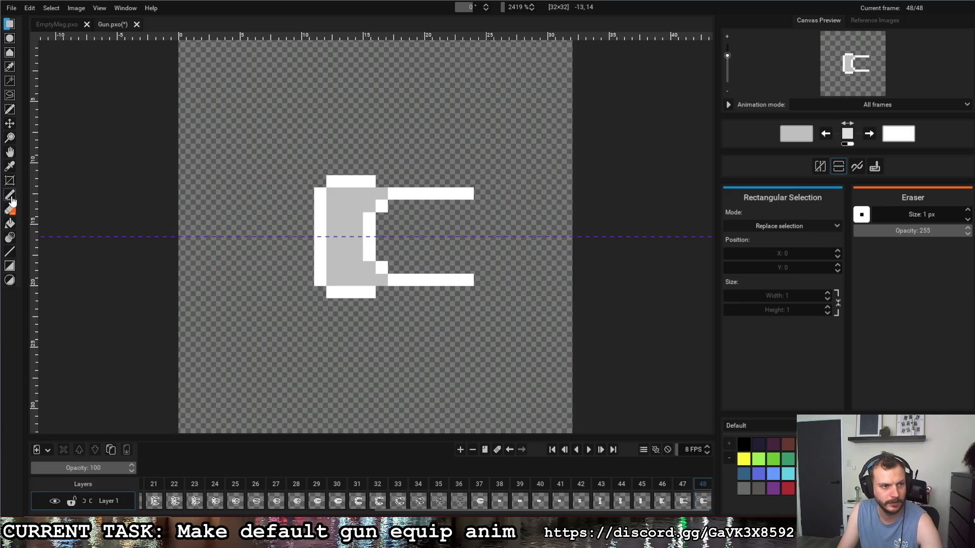
click(467, 181)
key(x)
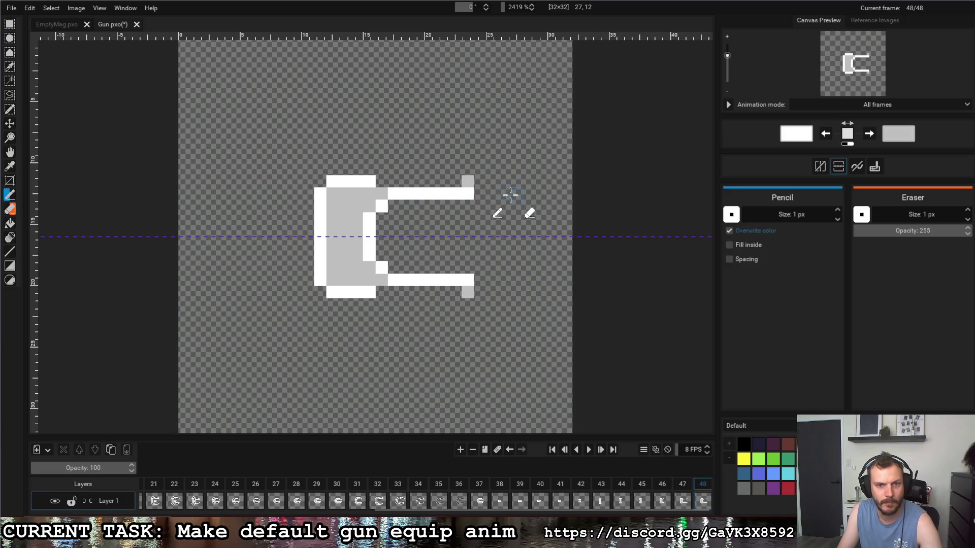
click(464, 182)
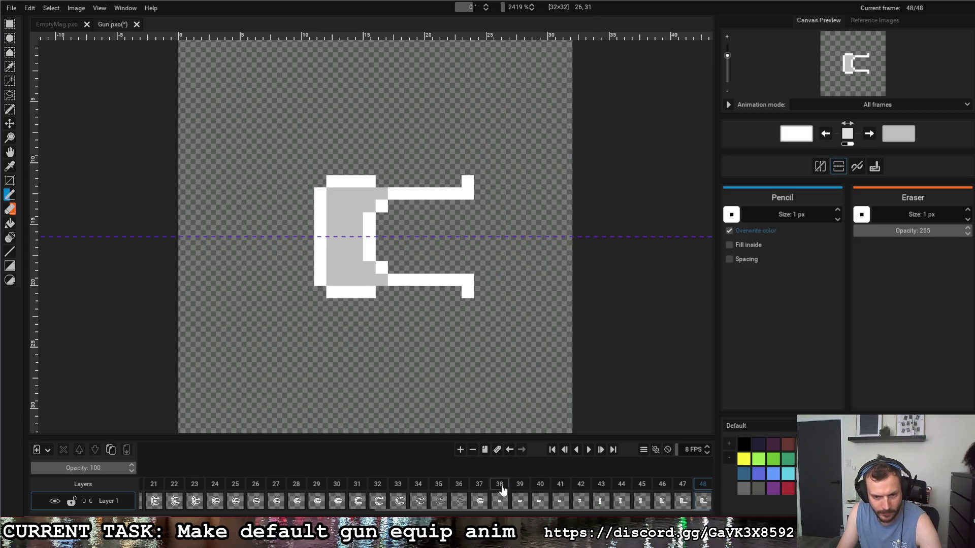
Step: Preview equip frames 39 through 48, then add frame 49 duplicating frame 48
click(520, 485)
click(540, 485)
click(560, 485)
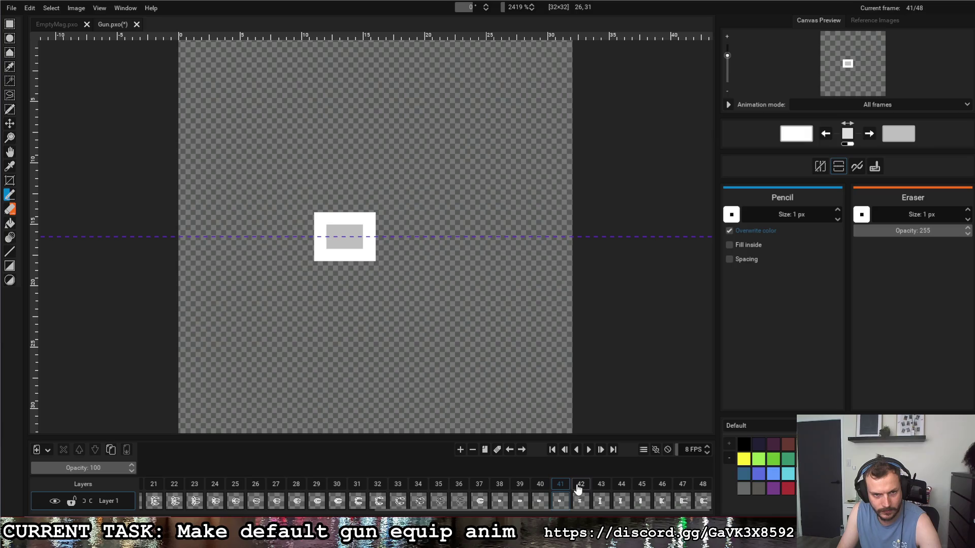
click(580, 485)
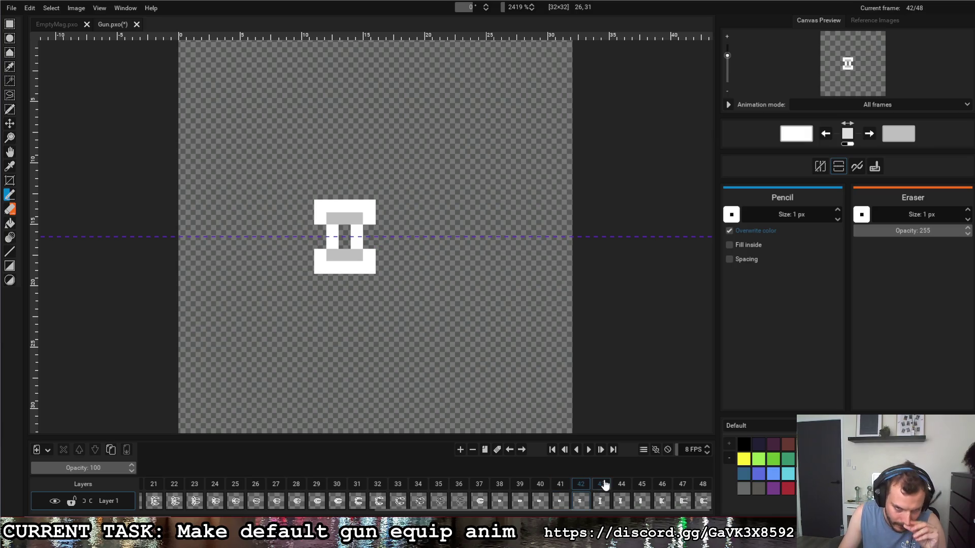
click(604, 485)
click(622, 486)
click(642, 490)
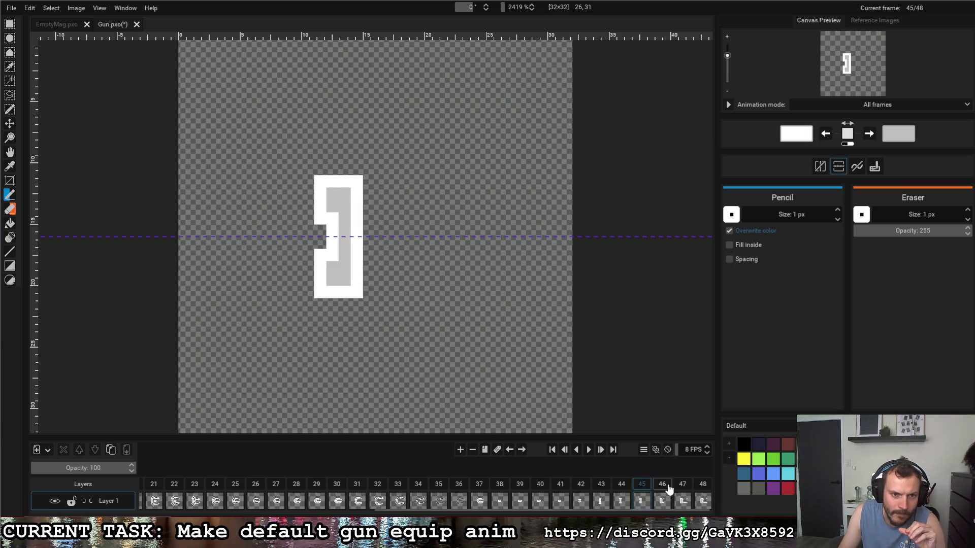
click(662, 486)
click(682, 485)
click(709, 485)
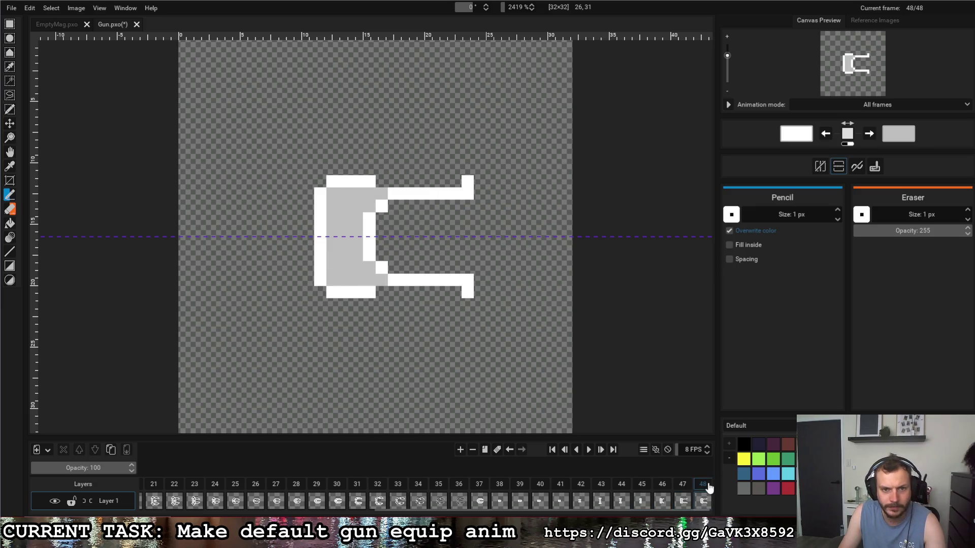
click(493, 450)
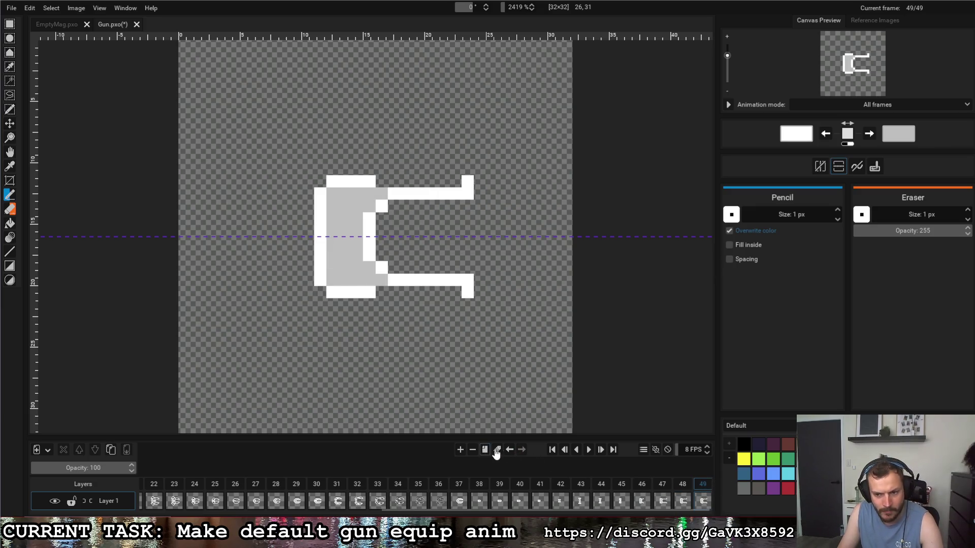
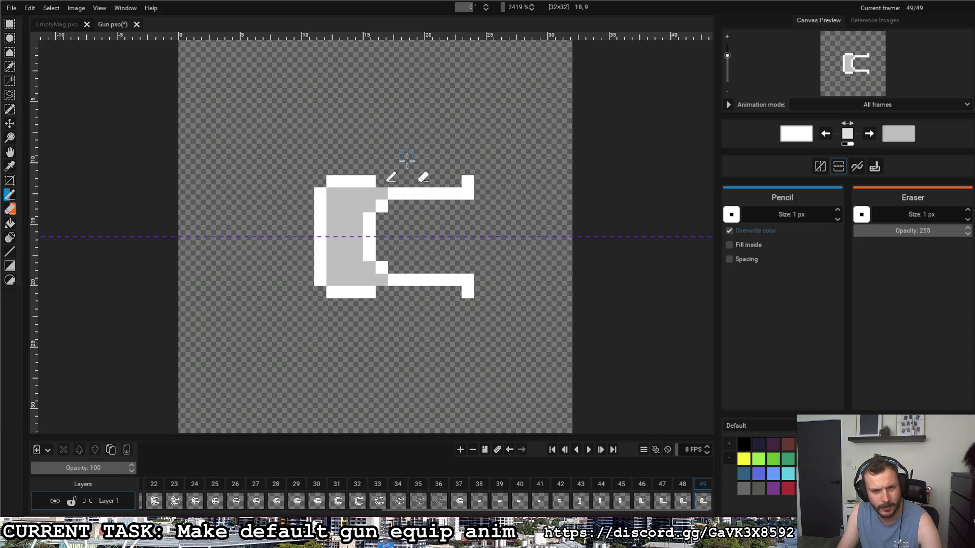
Step: Thicken frame 49's prongs with mirrored white pixels, then add frame 50 keeping only the grip
click(458, 488)
click(703, 485)
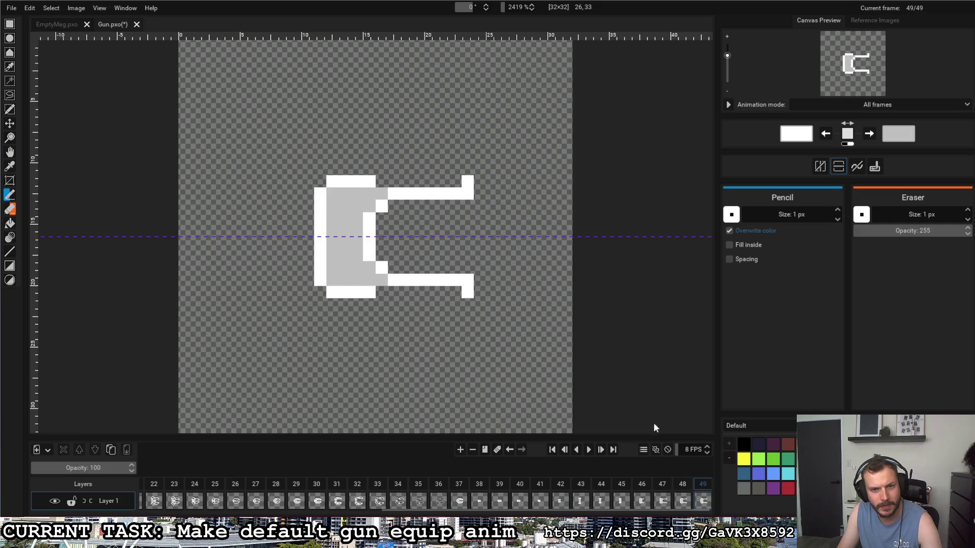
click(467, 181)
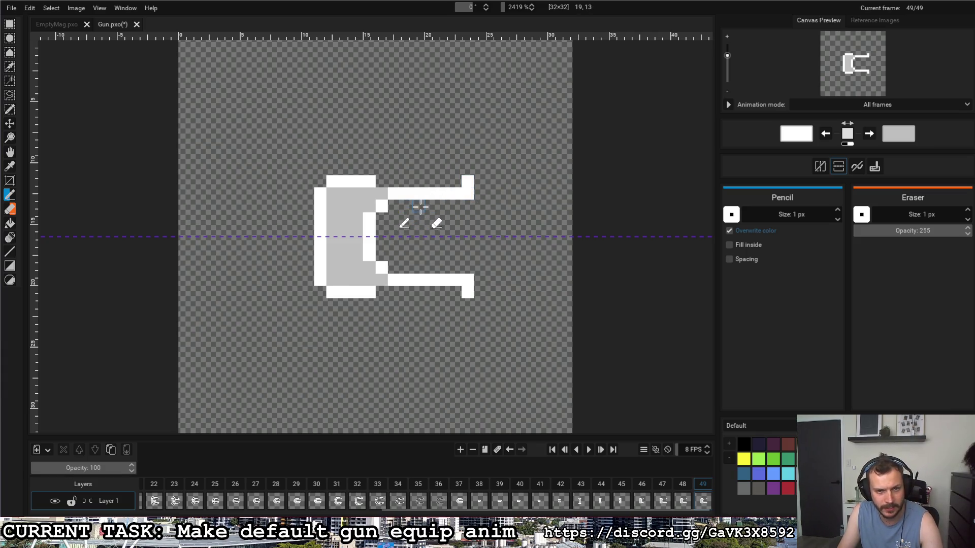
click(406, 218)
click(418, 205)
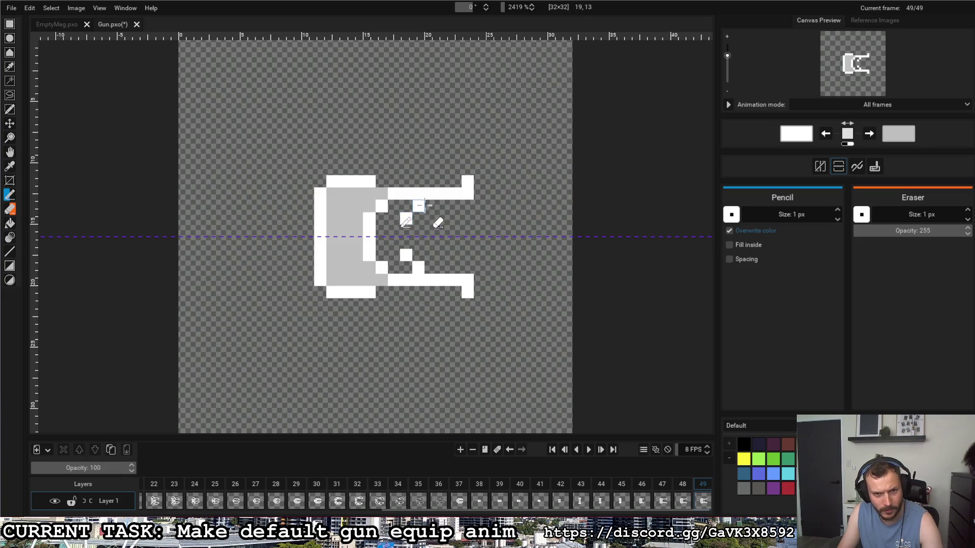
drag(418, 206, 442, 206)
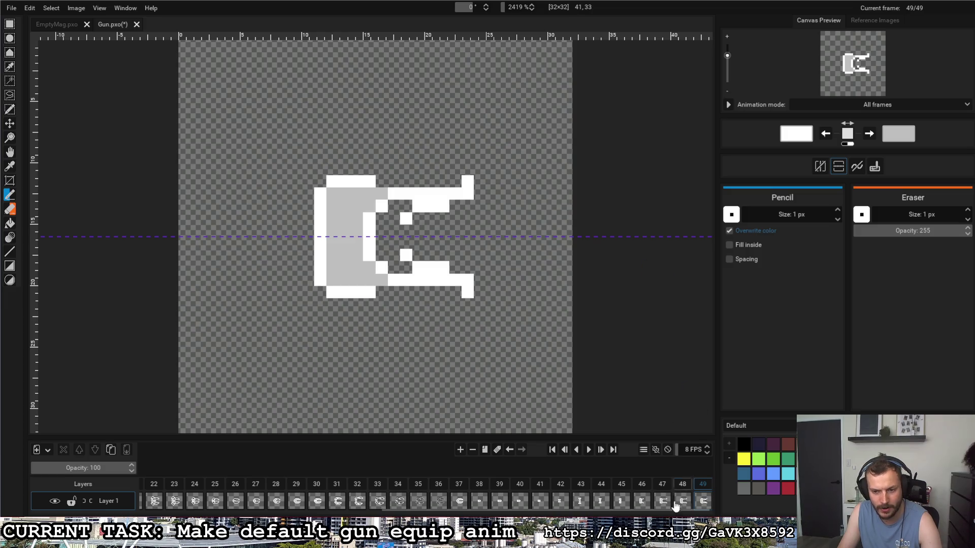
click(486, 451)
key(ctrl+z)
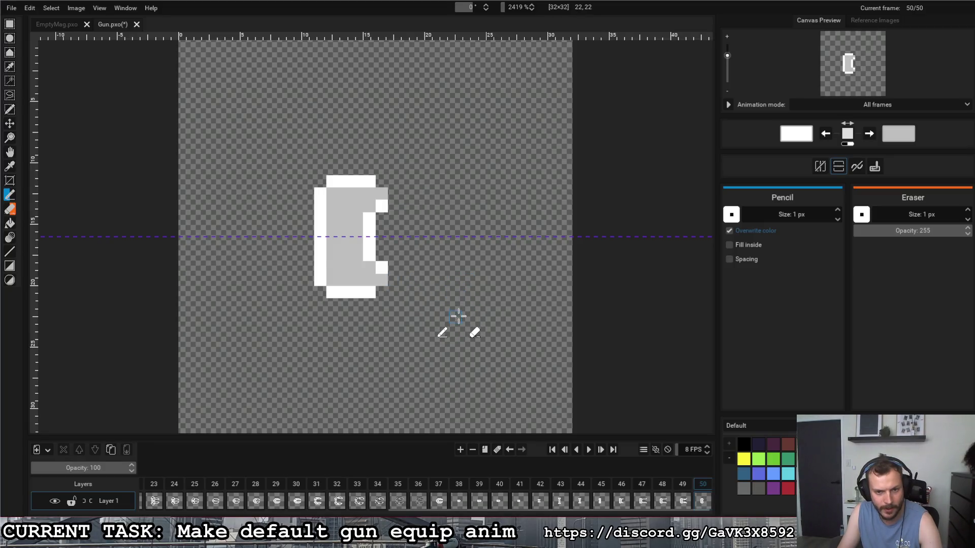
Step: Draw mirrored diagonal prongs on frame 50 joined to the grip, with hooked tips down column 23
click(458, 316)
click(454, 304)
drag(430, 292, 419, 292)
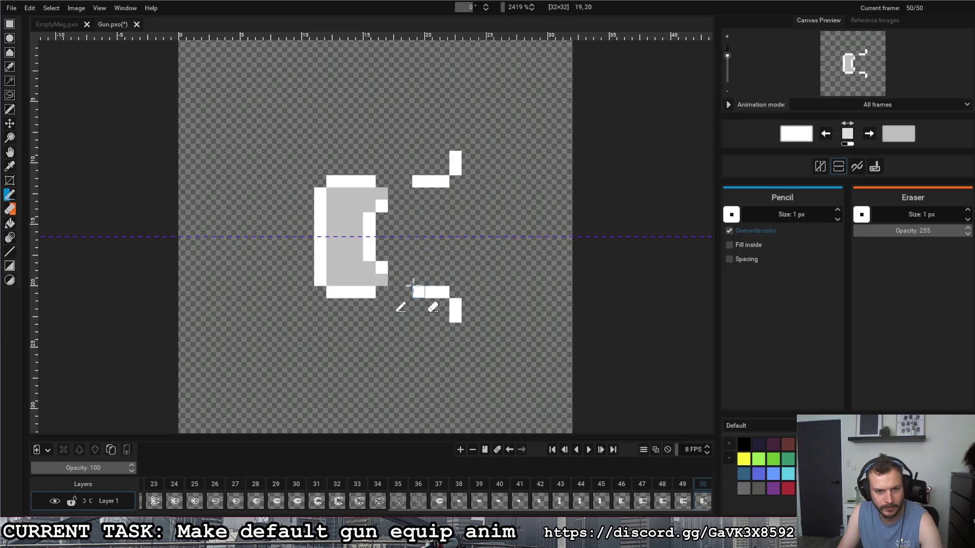
click(394, 280)
right_click(418, 292)
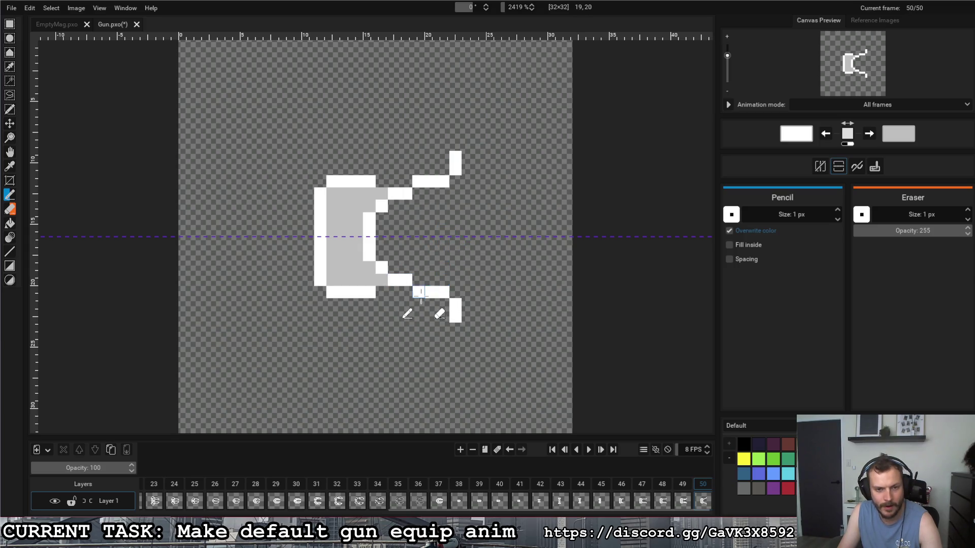
click(419, 280)
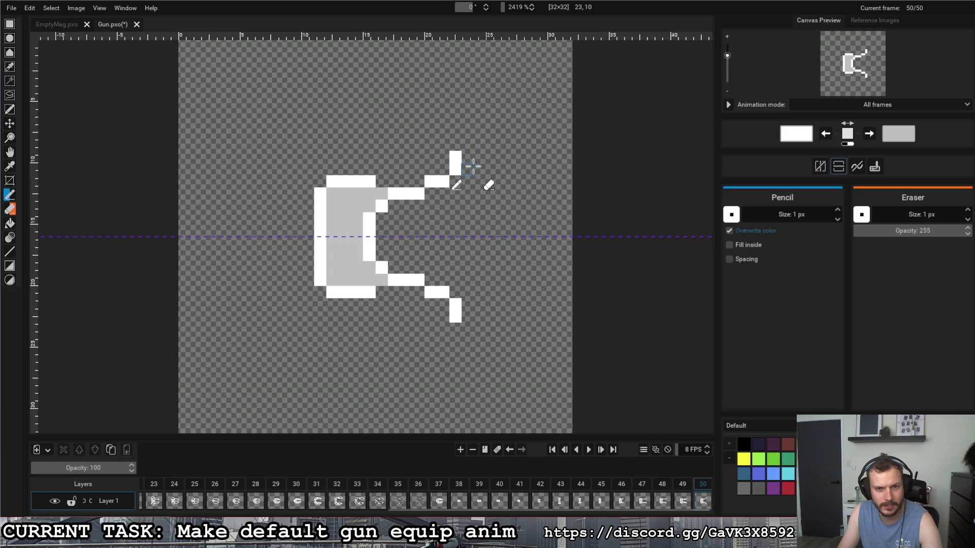
drag(468, 181, 468, 207)
click(456, 219)
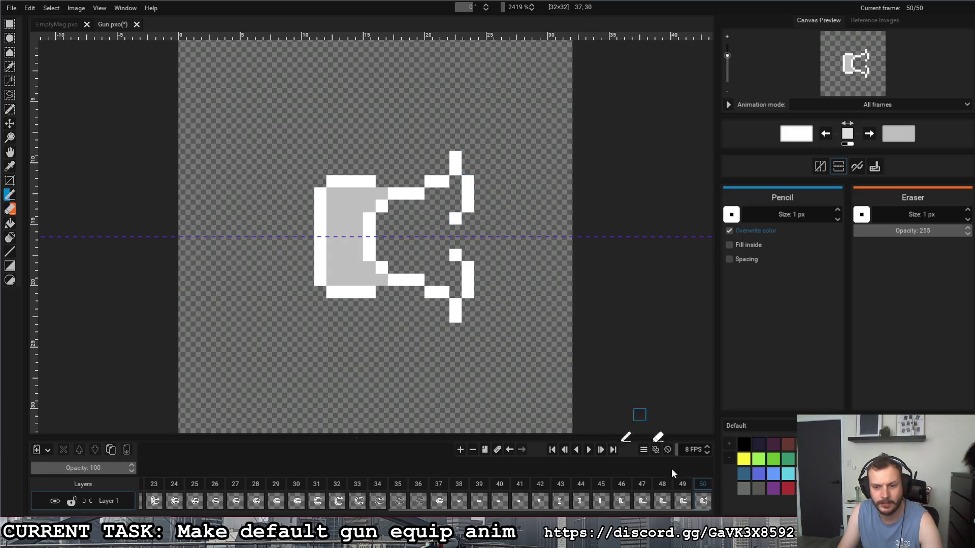
Step: Compare with frame 49 and duplicate frame 50 as frame 51
click(683, 487)
click(702, 490)
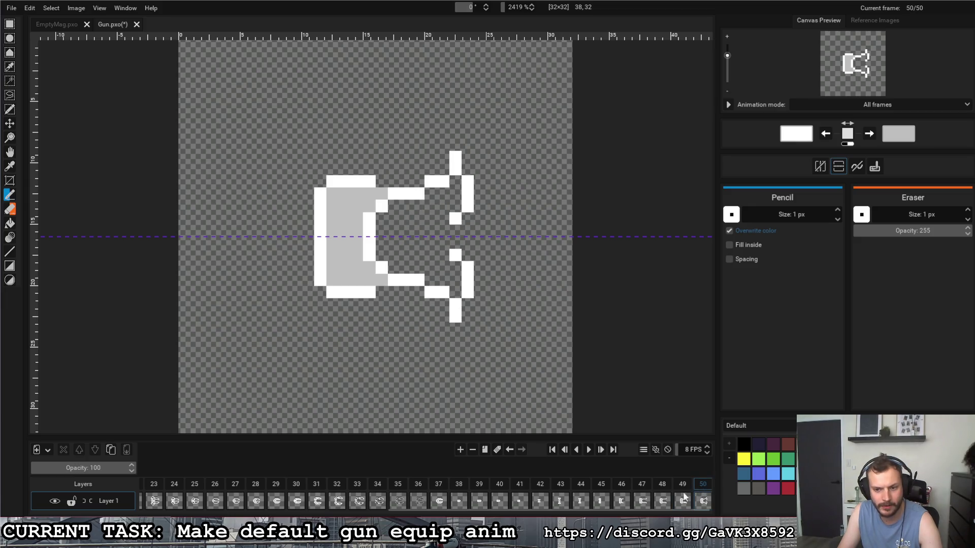
click(485, 452)
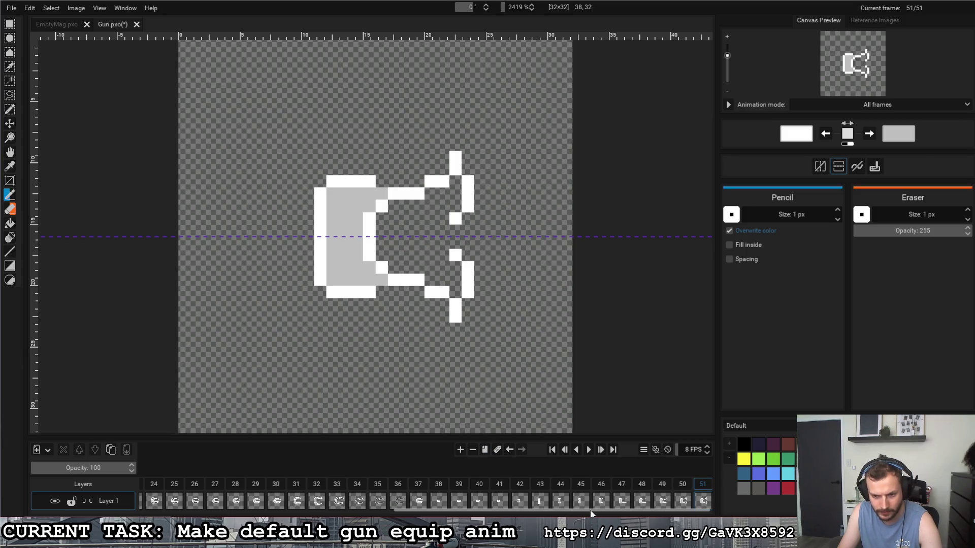
Step: Round frame 50's grip corners by whitening and erasing its square corner pixels
click(637, 488)
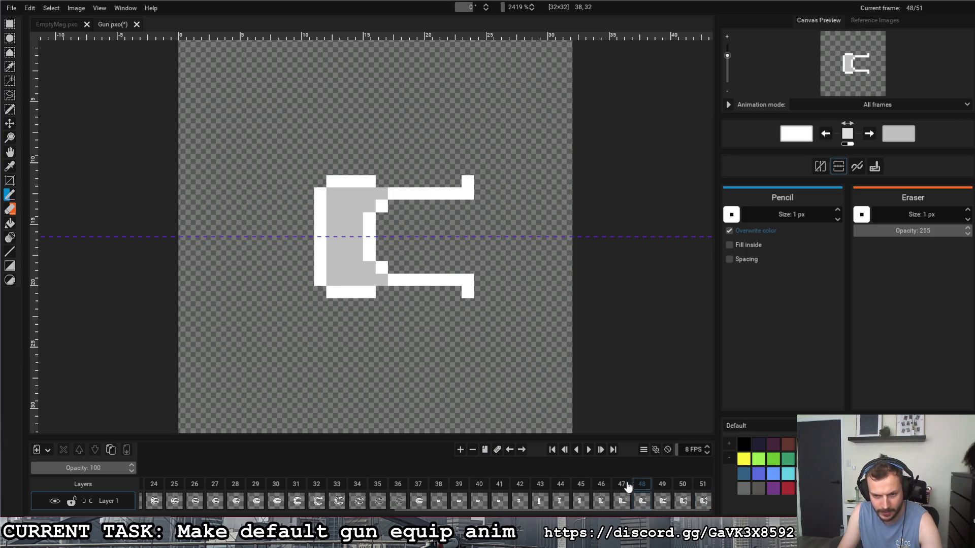
click(662, 488)
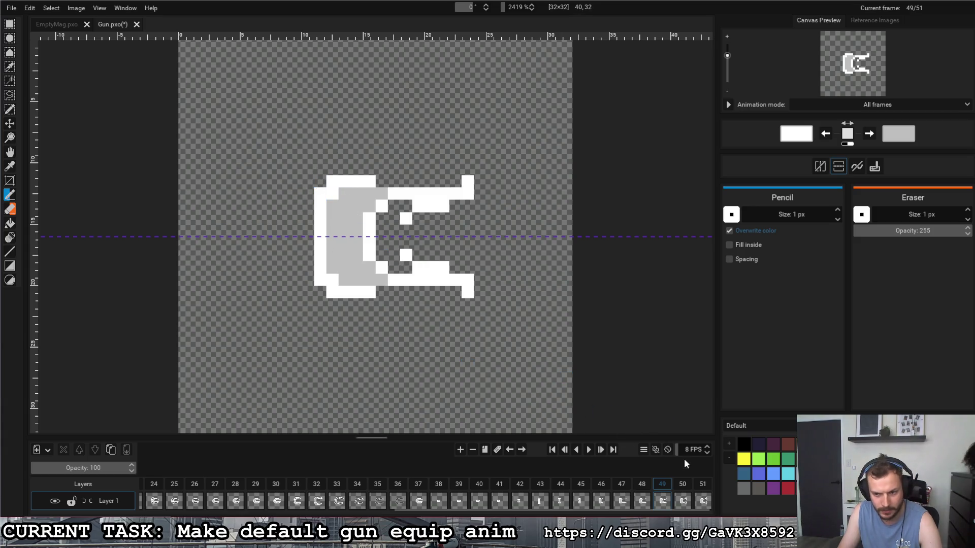
click(682, 489)
click(332, 193)
click(332, 281)
right_click(332, 181)
right_click(320, 194)
right_click(332, 292)
right_click(320, 280)
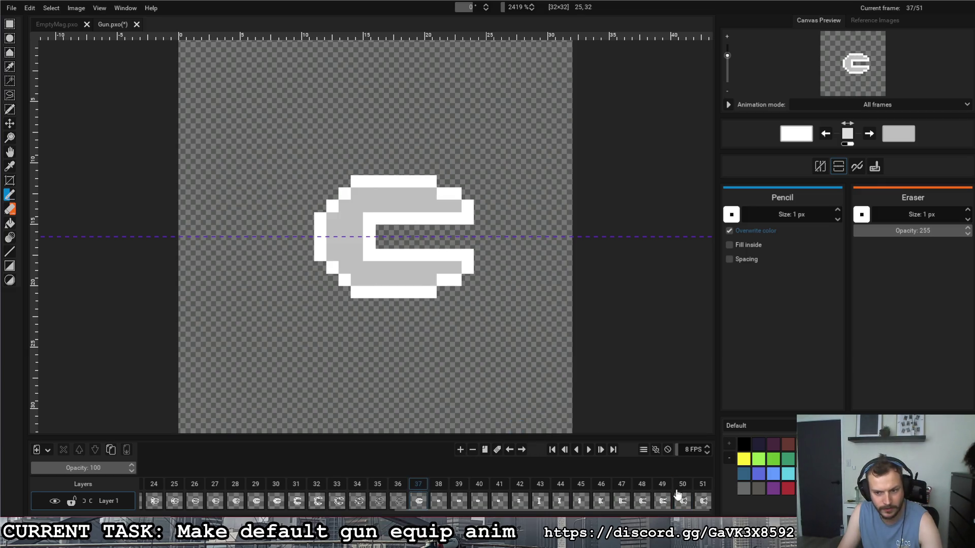
Step: Give frame 51's grip a rounded, diagonal back by whitening and erasing pixels
click(708, 489)
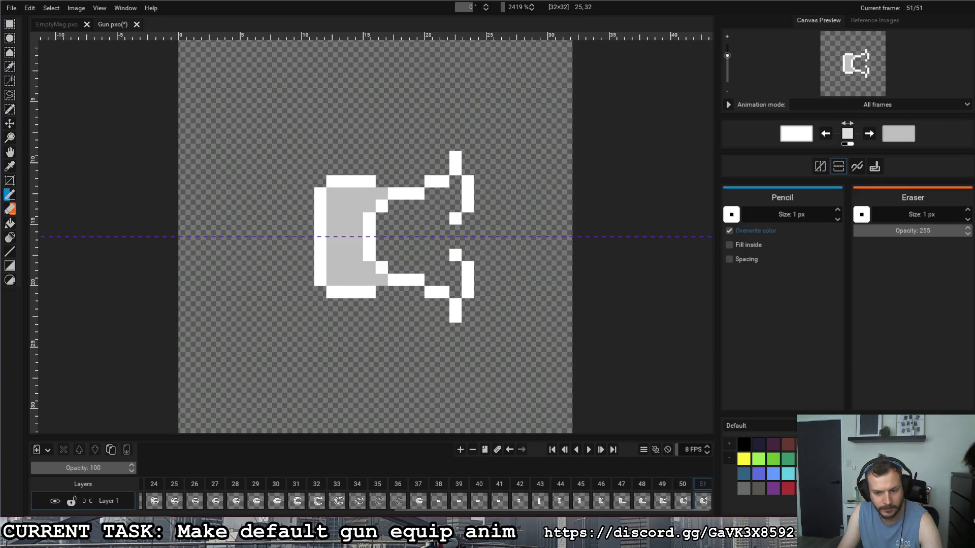
click(332, 194)
right_click(332, 181)
right_click(320, 194)
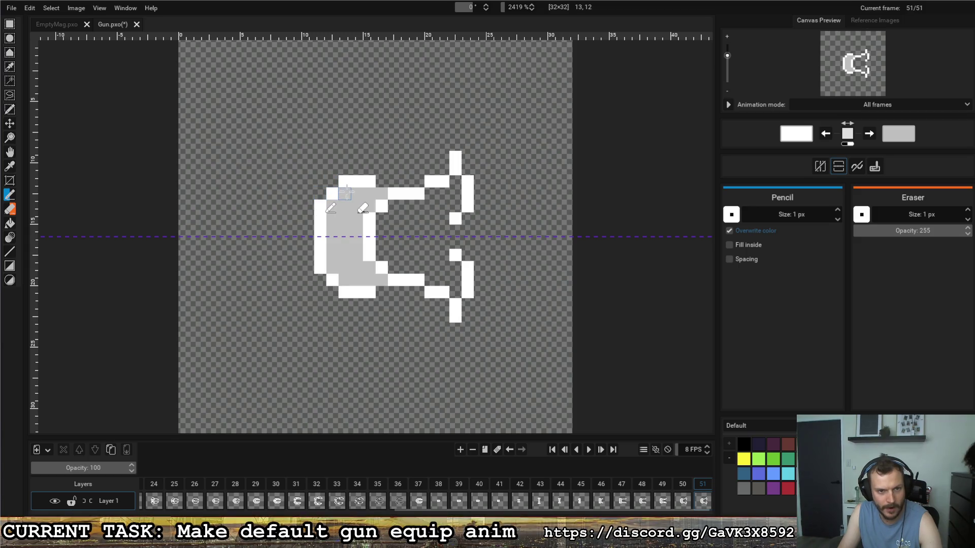
click(345, 194)
click(332, 206)
right_click(344, 182)
right_click(332, 194)
right_click(321, 206)
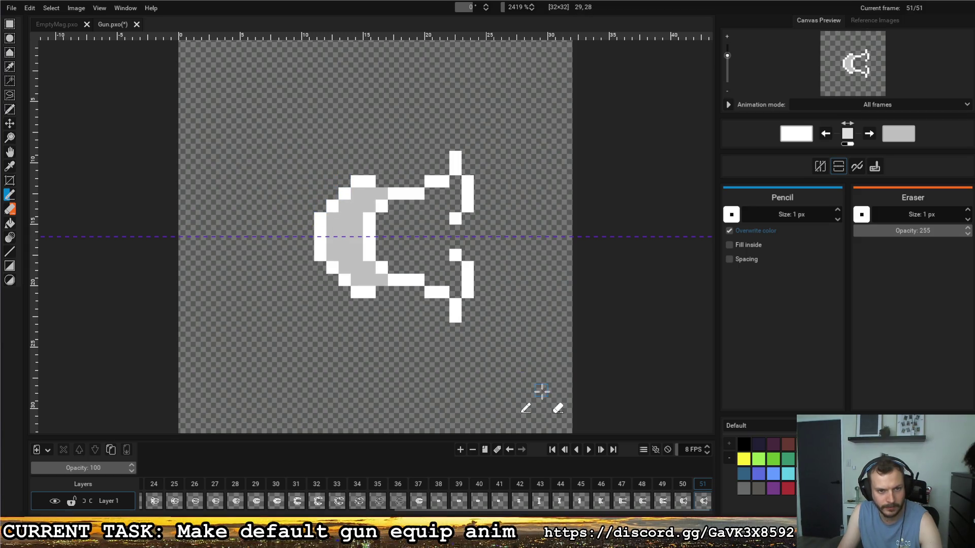
Step: Check frame 37 for reference and add frame 52 copying frame 51
click(419, 488)
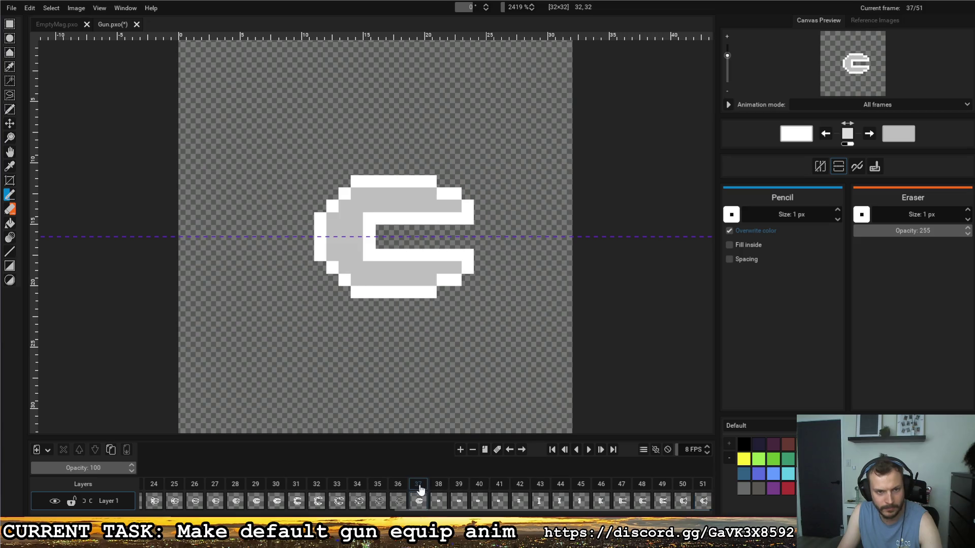
click(704, 490)
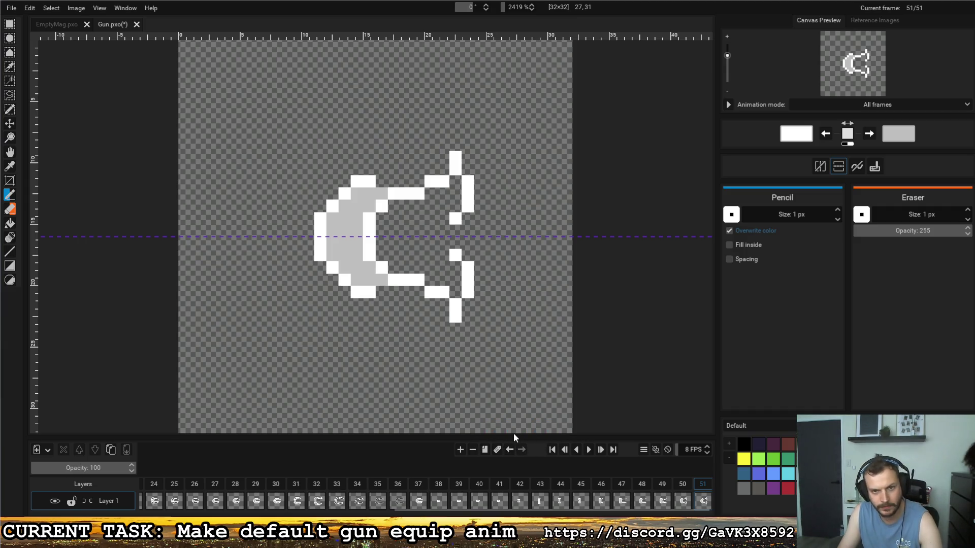
click(485, 450)
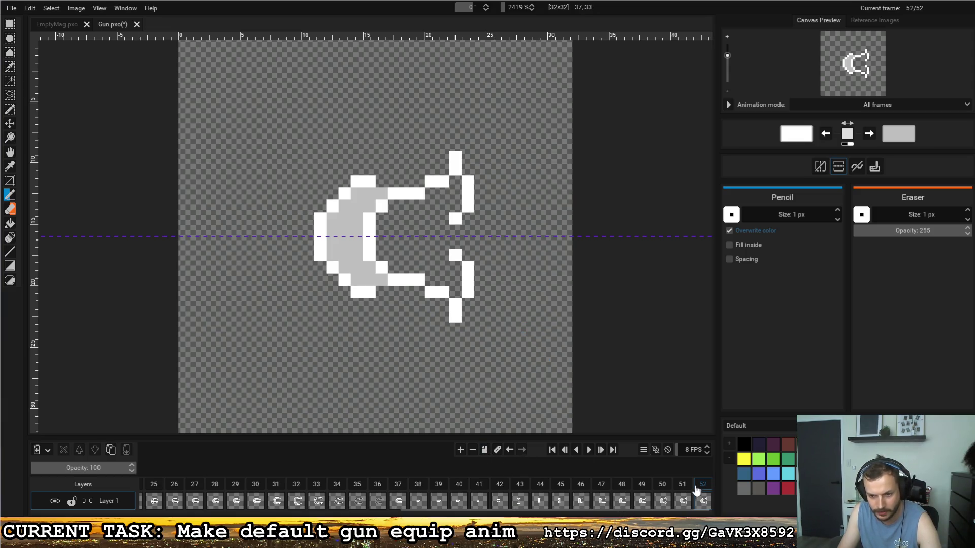
Step: Remove the extra frame 52 and extend frame 51's prongs through rows 23–25, curling their ends
click(472, 450)
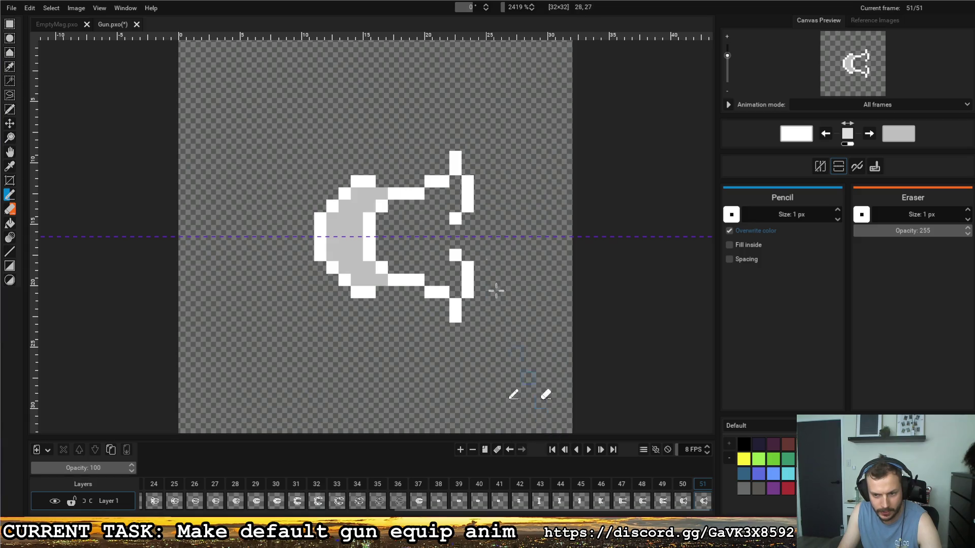
right_click(467, 280)
right_click(468, 292)
right_click(457, 304)
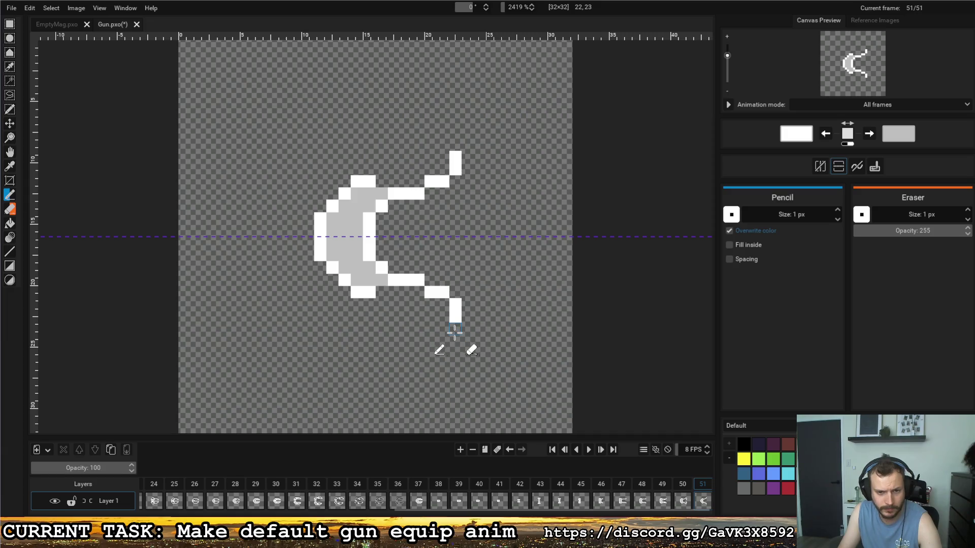
drag(457, 333, 455, 357)
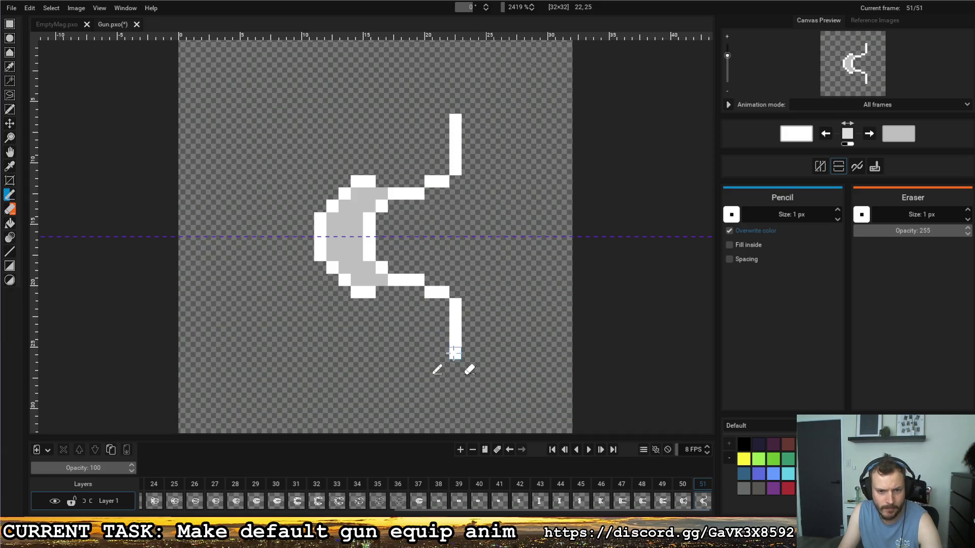
click(442, 366)
click(430, 378)
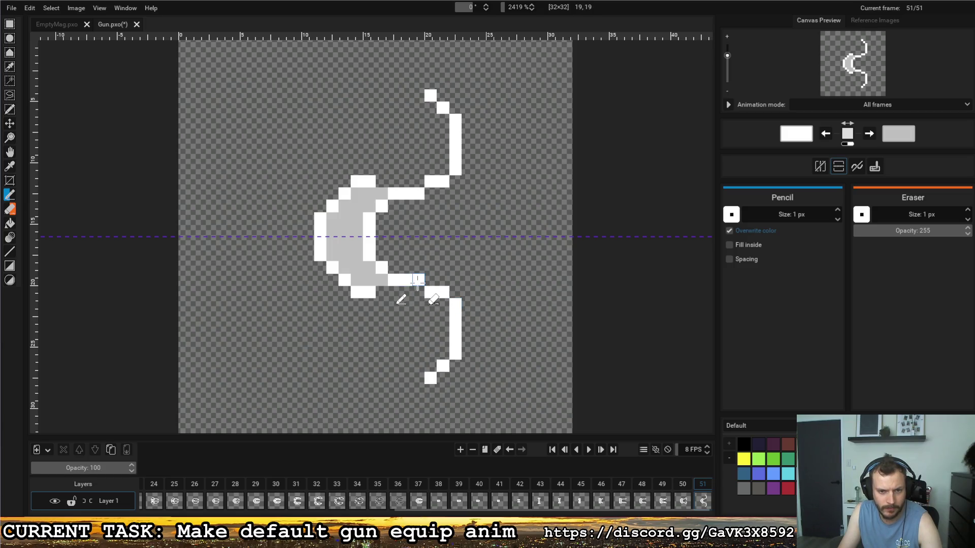
Step: Smooth the prong curve by extending row 19 and redrawing the curl one pixel inward
drag(430, 279, 418, 279)
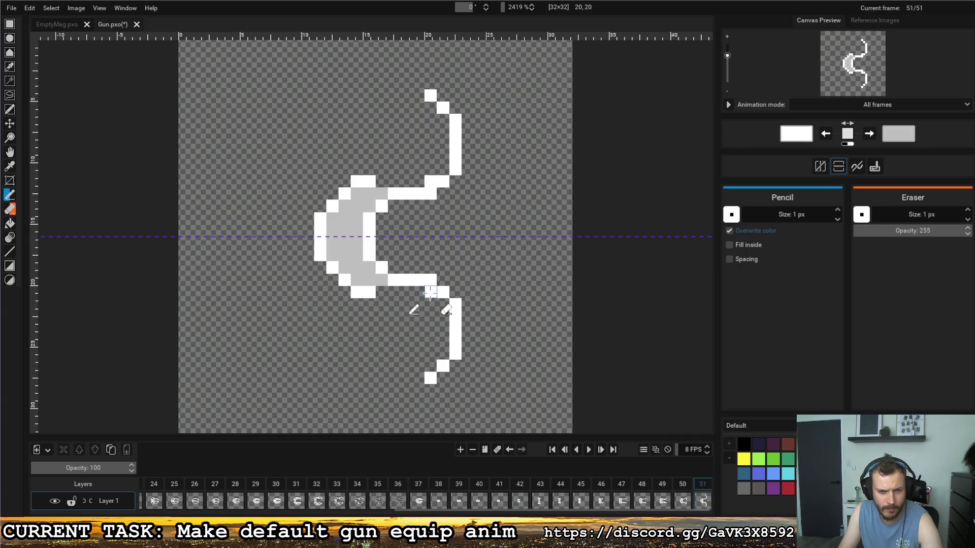
right_click(430, 292)
click(442, 279)
click(456, 293)
right_click(442, 293)
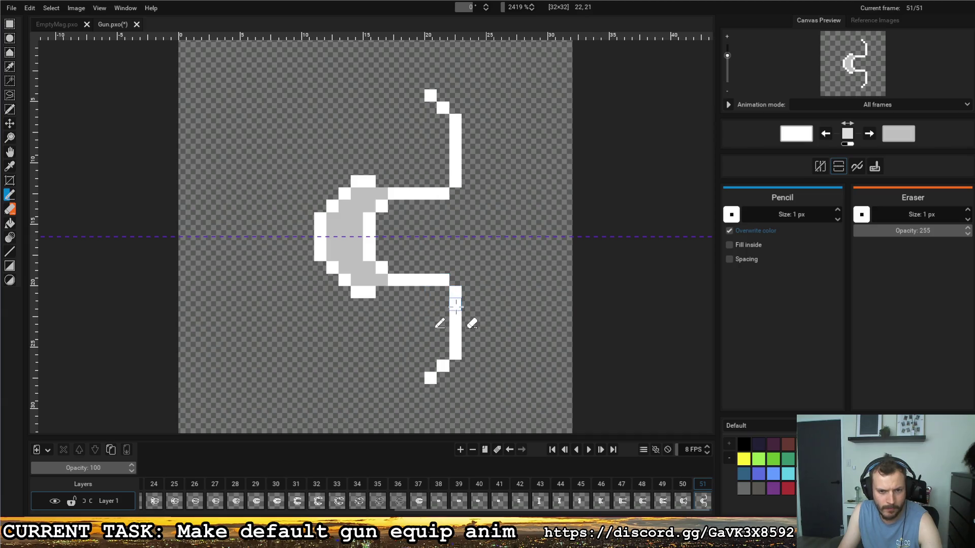
right_click(430, 379)
right_click(443, 366)
click(442, 354)
click(430, 366)
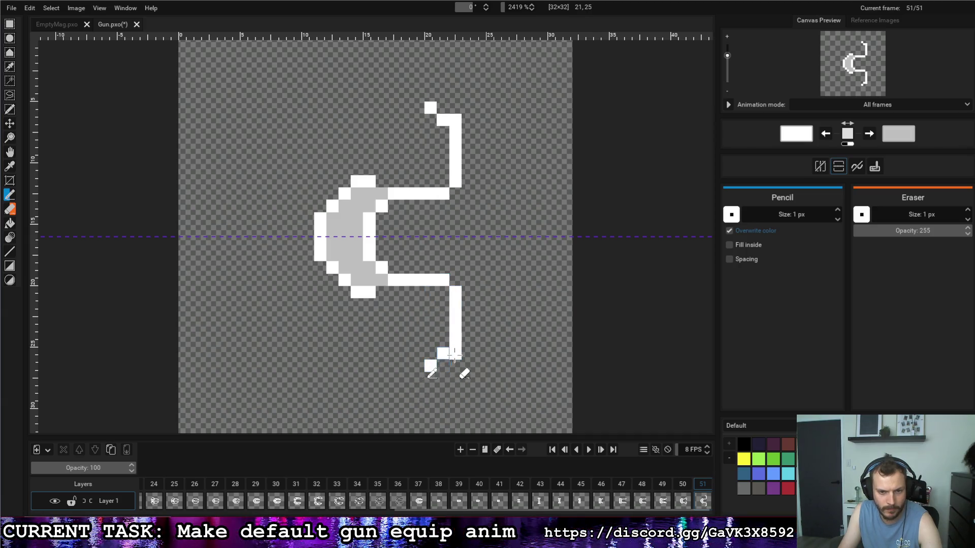
right_click(456, 353)
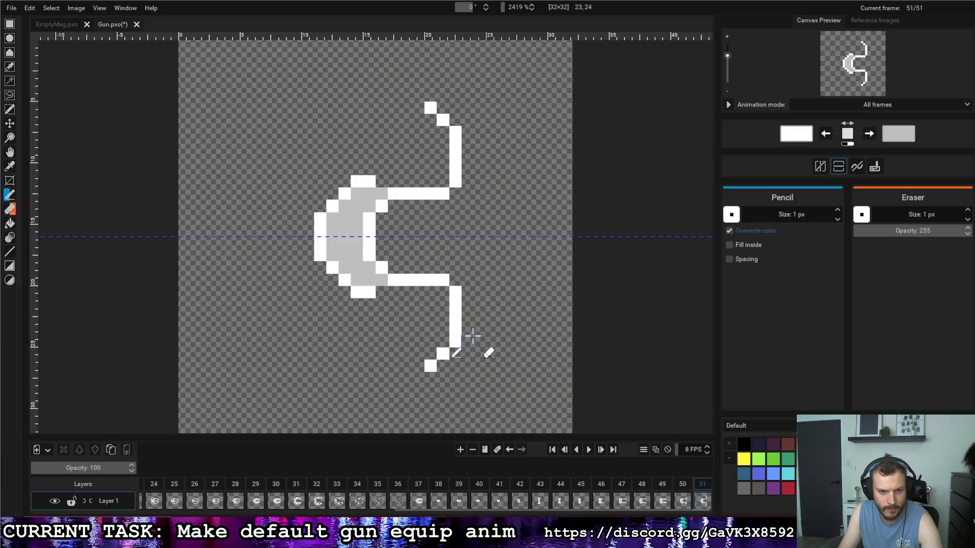
Step: Replace the curled prong ends with diagonals flaring outward, checked against frame 50
click(682, 484)
click(703, 485)
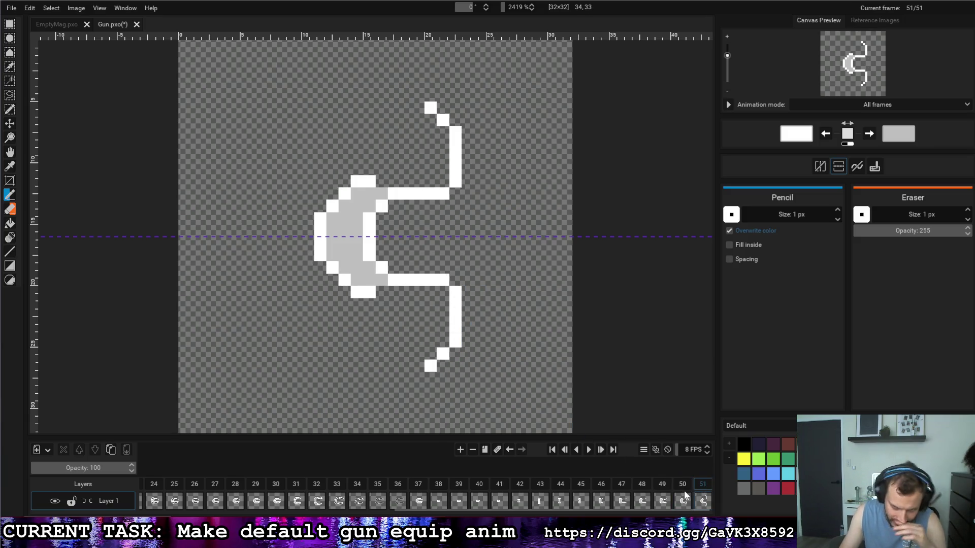
right_click(430, 366)
right_click(443, 354)
click(455, 354)
right_click(455, 354)
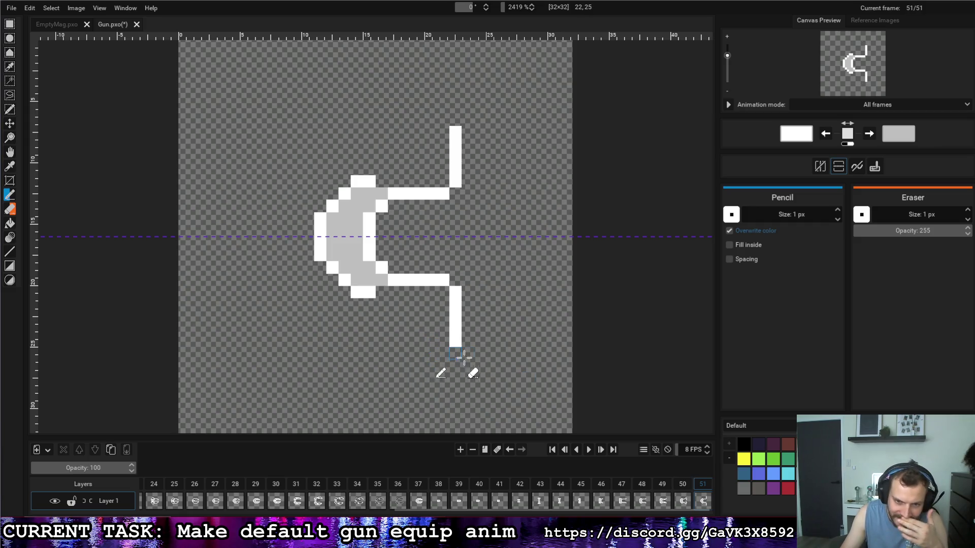
click(467, 354)
click(479, 366)
Step: Flip between frames 50 and 51 to compare the spread prongs
click(679, 494)
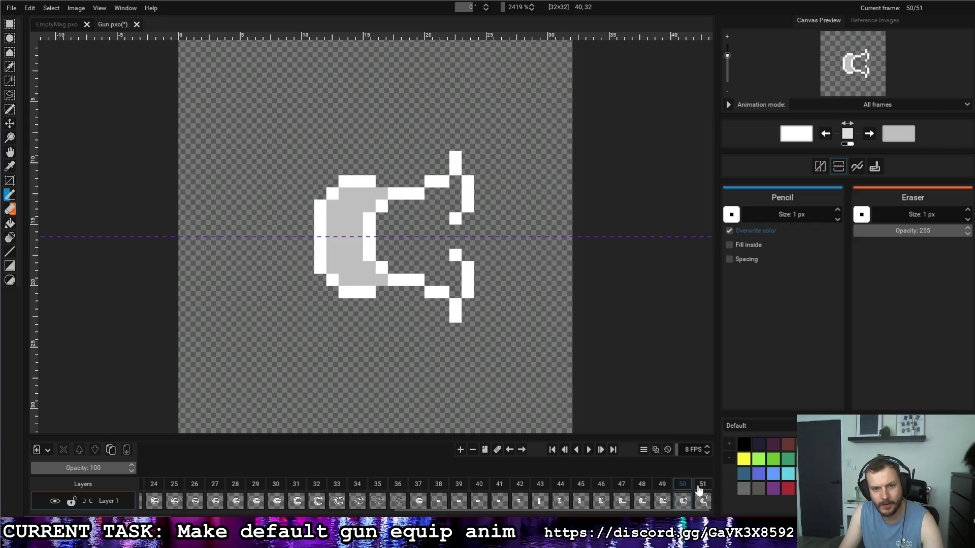
click(700, 487)
click(684, 486)
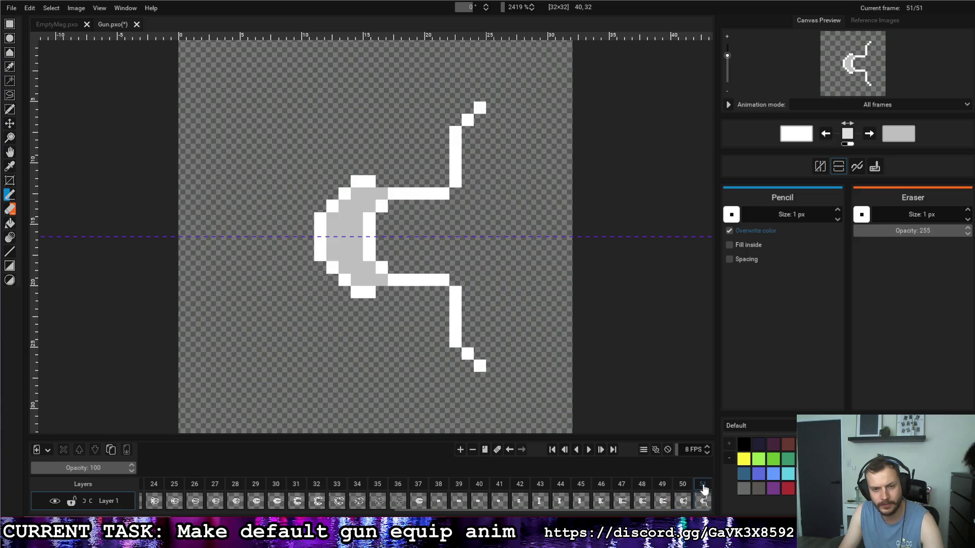
click(700, 485)
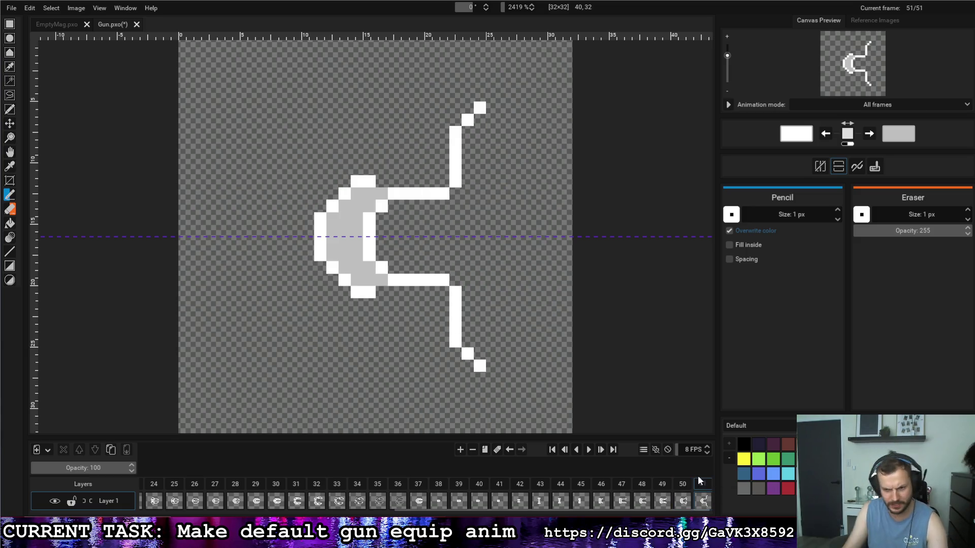
click(676, 478)
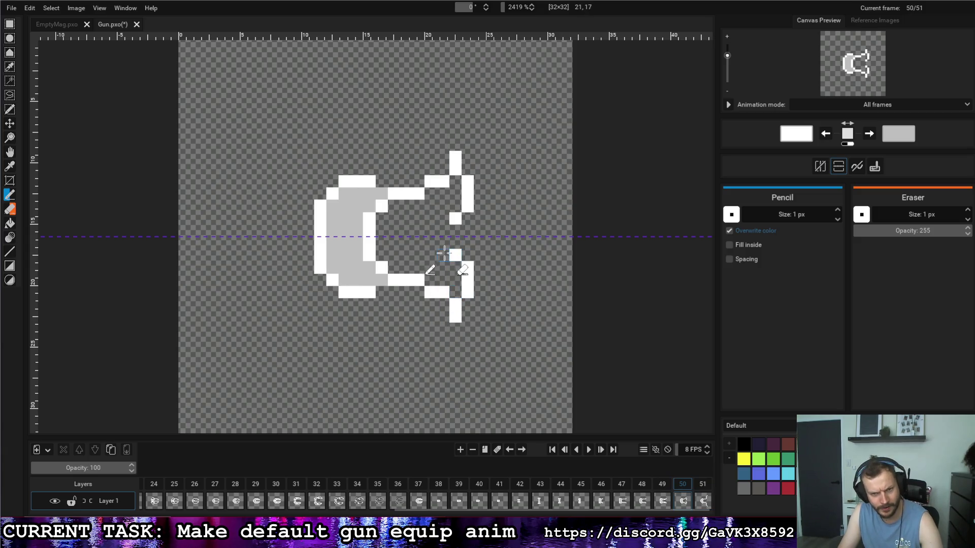
click(701, 482)
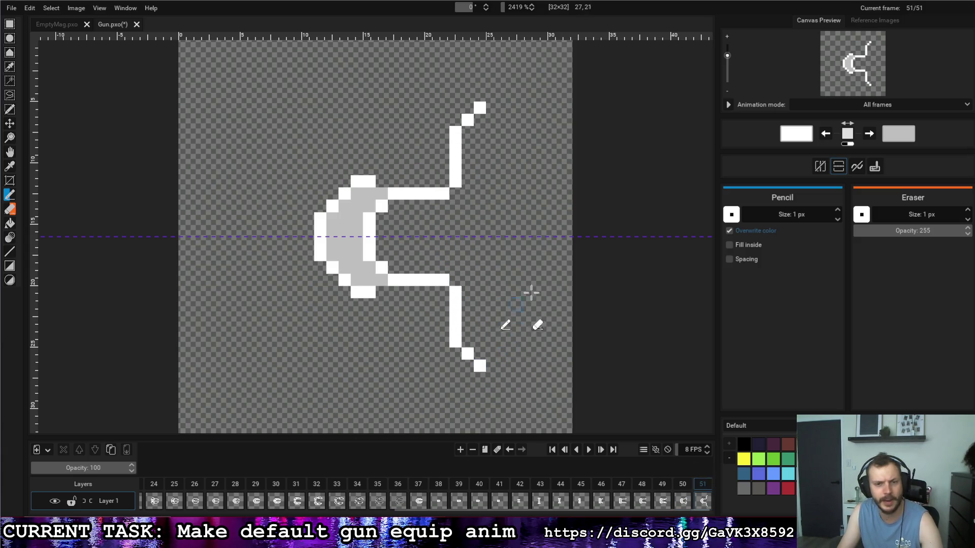
Step: Duplicate frame 51 as frame 52, erase its prongs and redraw mirrored white and grey barrel bars
click(485, 453)
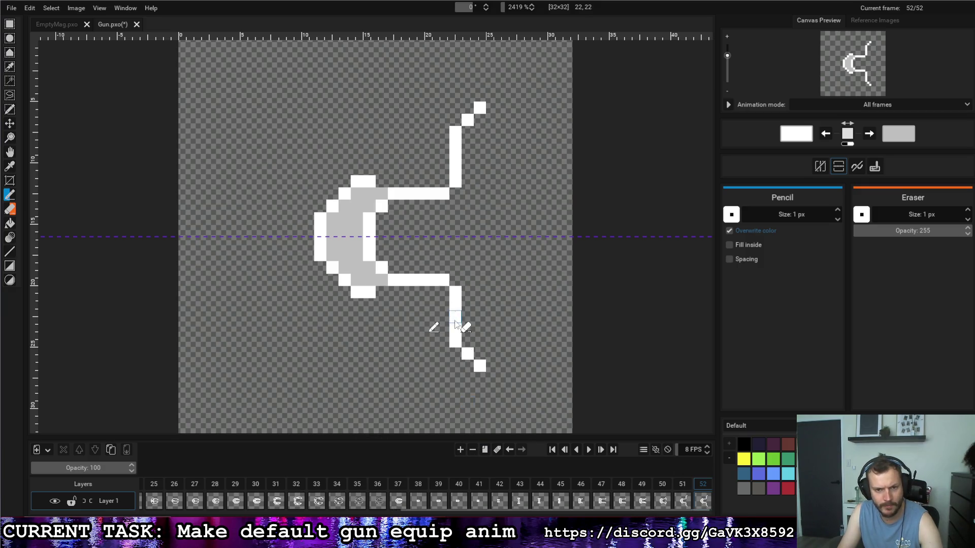
mouse_move(479, 367)
mouse_down()
mouse_move(456, 321)
mouse_move(460, 293)
mouse_up()
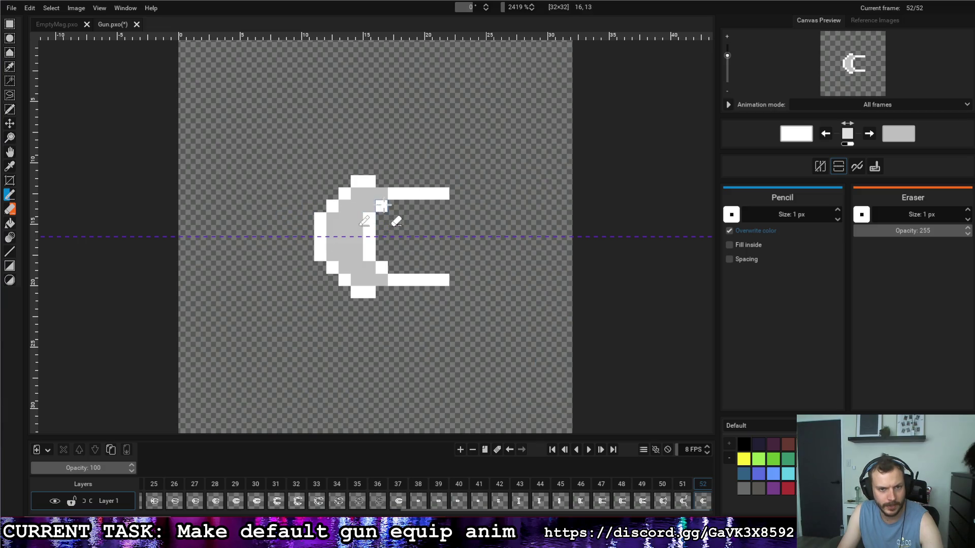
drag(384, 205, 465, 197)
drag(389, 206, 449, 206)
key(x)
drag(390, 194, 448, 193)
key(x)
Step: Curl the prongs back into hooks with diagonal pixels and a finishing white row
click(455, 281)
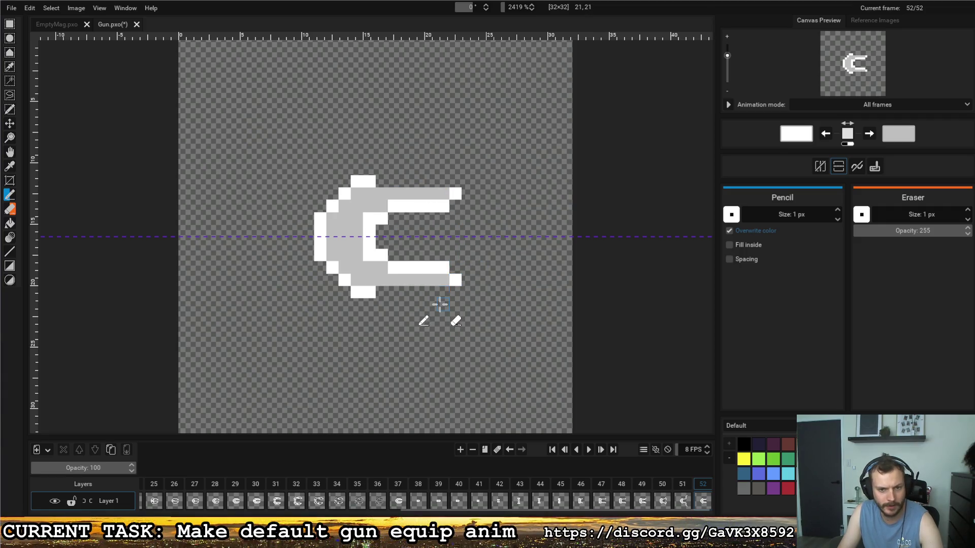
click(455, 292)
click(444, 305)
click(430, 317)
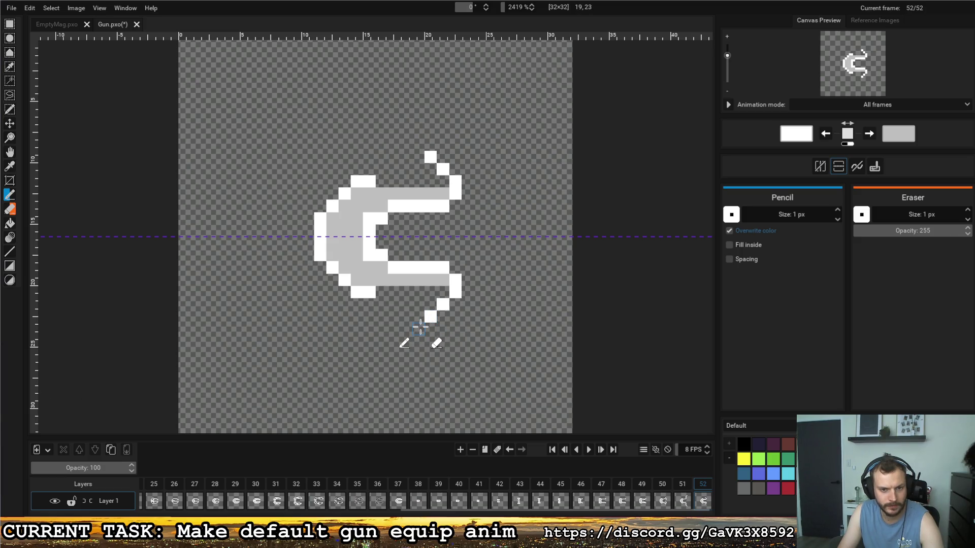
drag(420, 328, 378, 328)
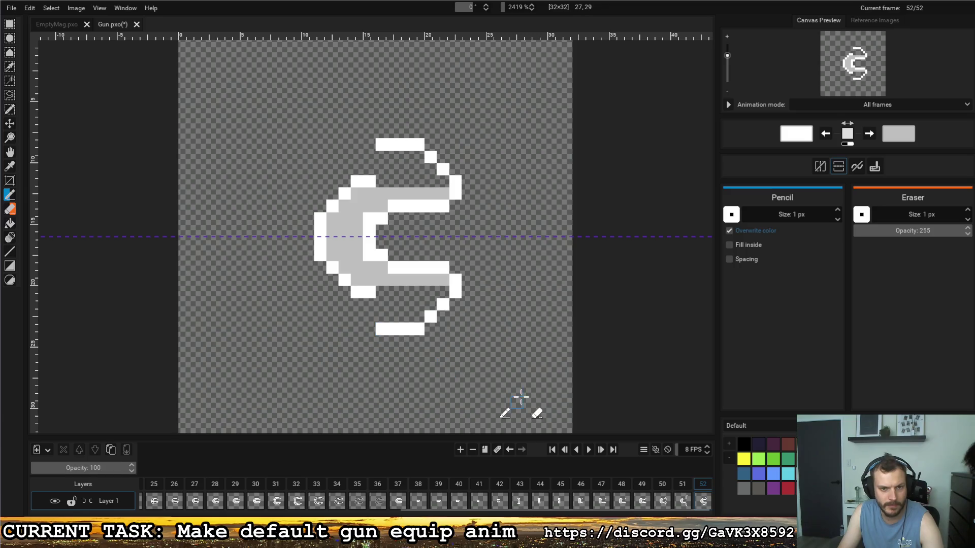
Step: Compare frame 52 with frame 51, then jump back to frames 42–45
click(680, 488)
click(703, 491)
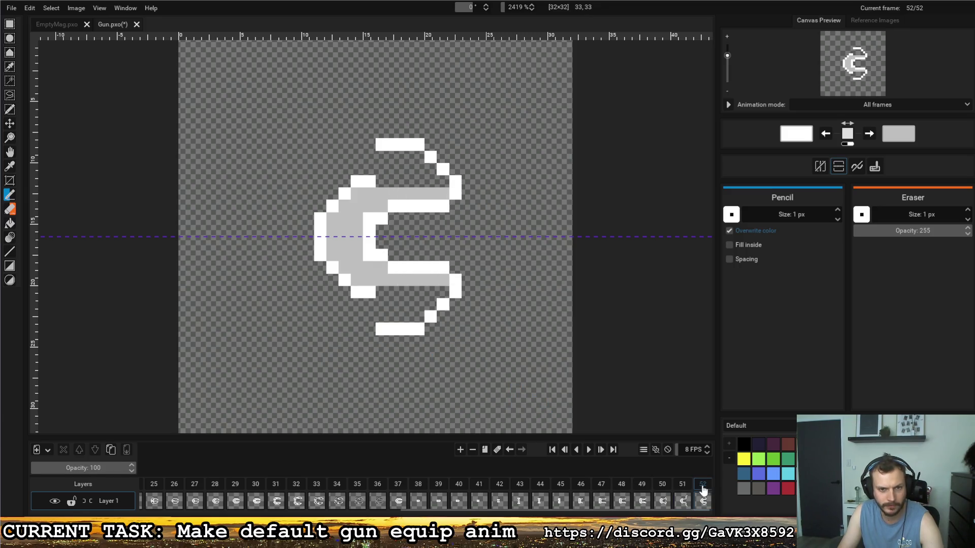
click(512, 488)
click(533, 489)
click(560, 490)
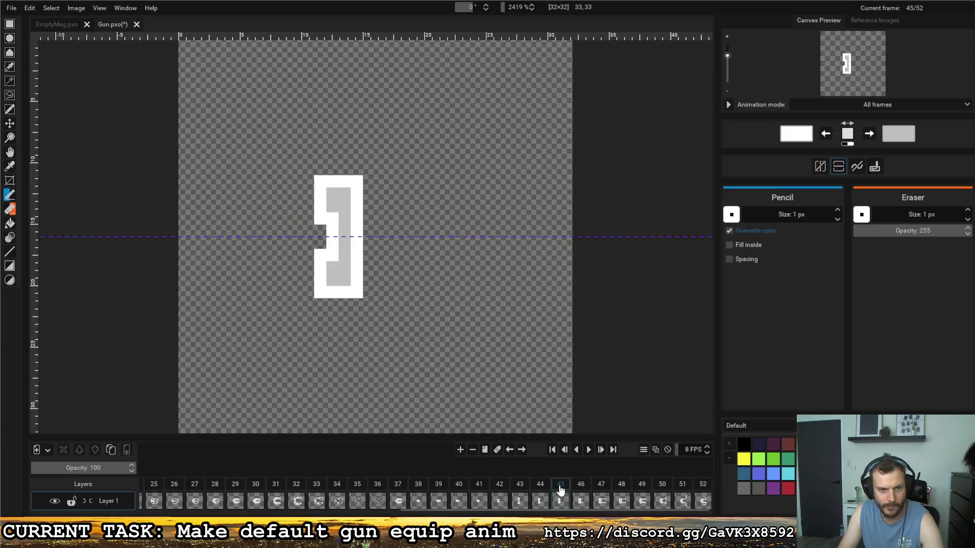
Step: Step through the timeline from frame 45 up to frame 52
click(580, 488)
click(601, 488)
click(622, 489)
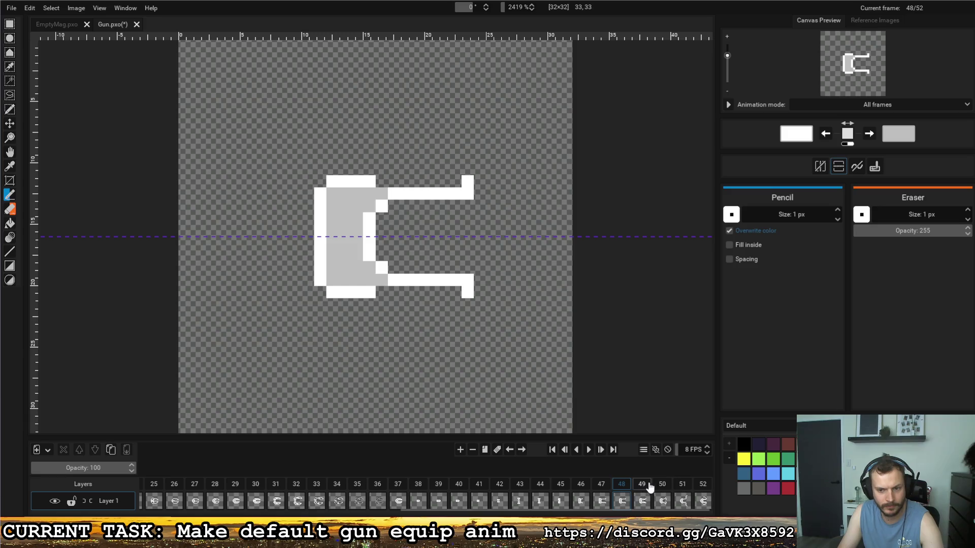
click(642, 489)
click(662, 488)
click(682, 488)
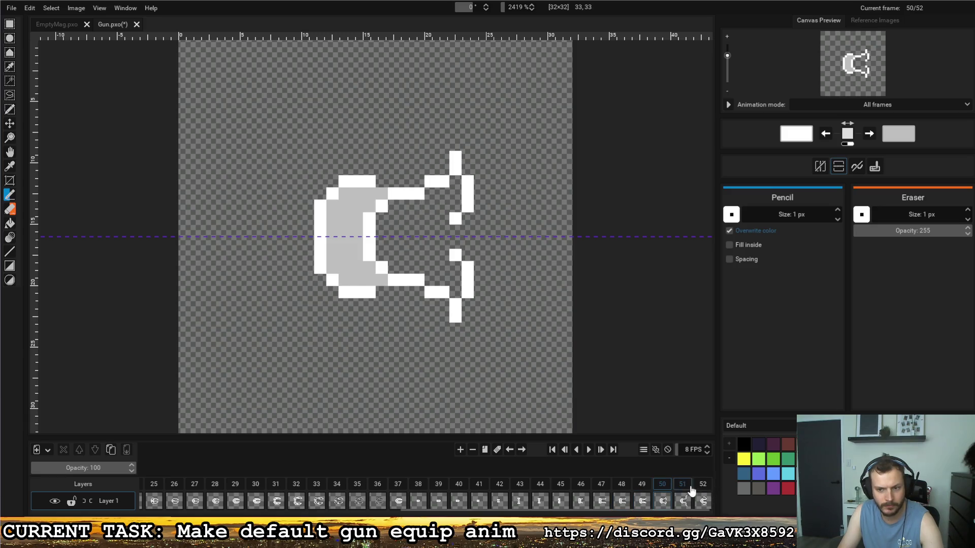
click(702, 489)
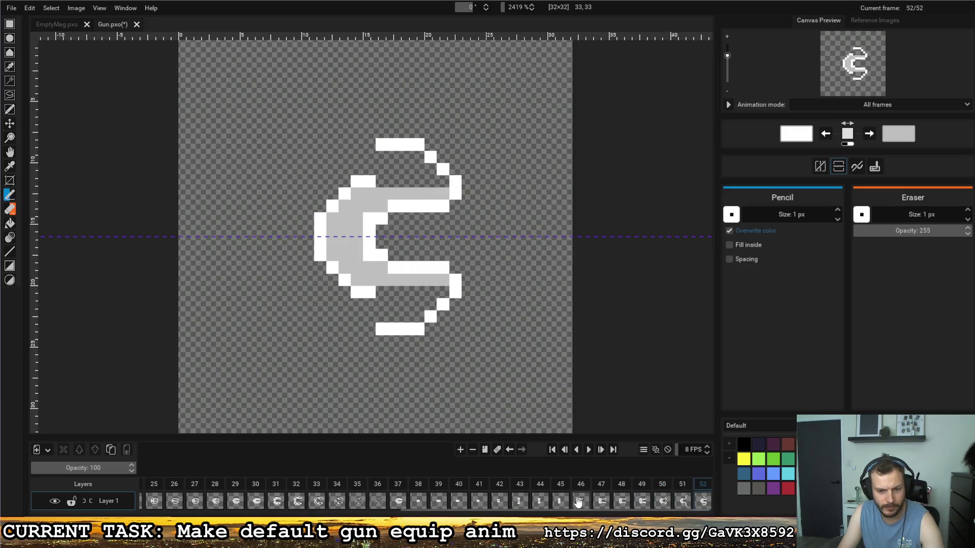
Step: Toggle twice between frames 37 and 52, then duplicate frame 52 as frame 53
click(406, 485)
click(703, 486)
click(407, 485)
click(702, 486)
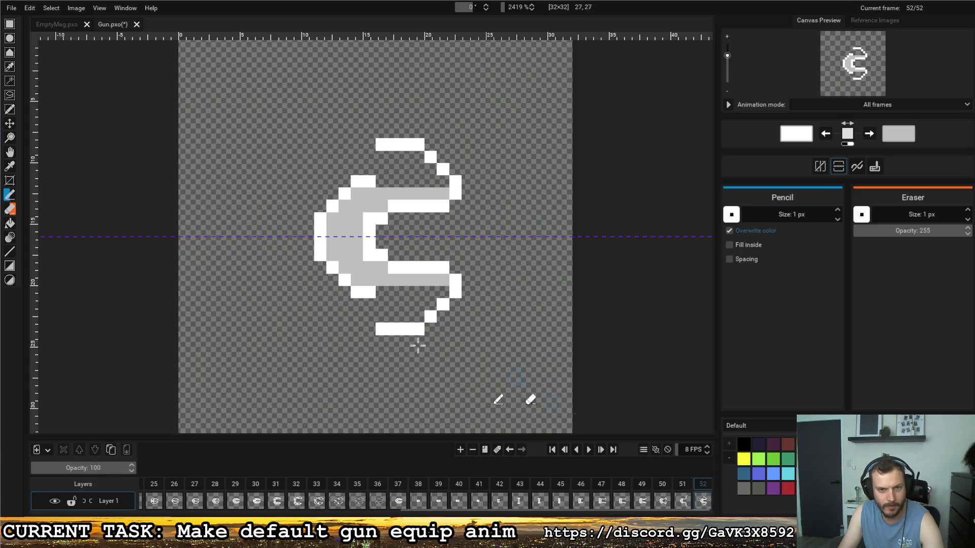
click(484, 450)
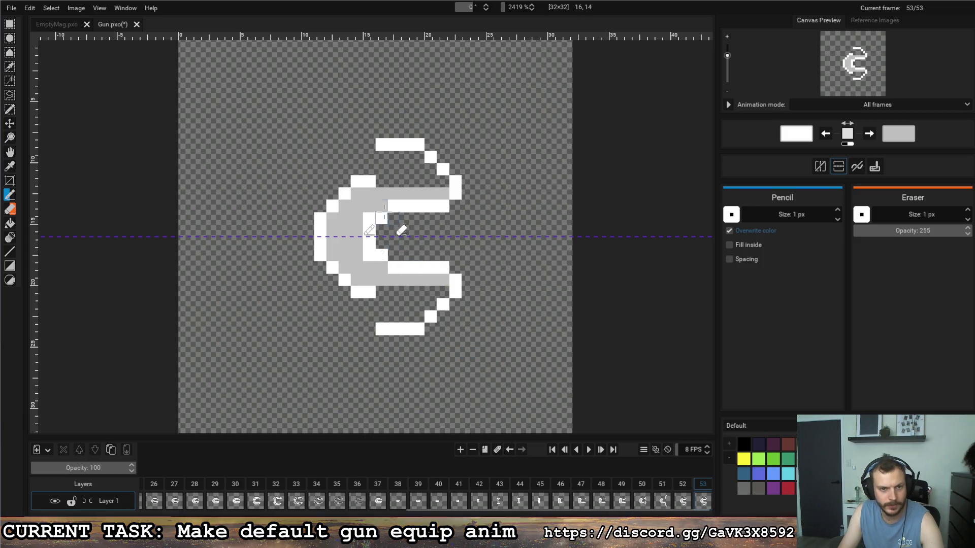
Step: Erase frame 53's prong arcs and inner rows, close the right edge white and fill the barrel grey
mouse_move(401, 205)
mouse_down()
mouse_move(444, 206)
mouse_move(391, 205)
mouse_move(440, 233)
mouse_up()
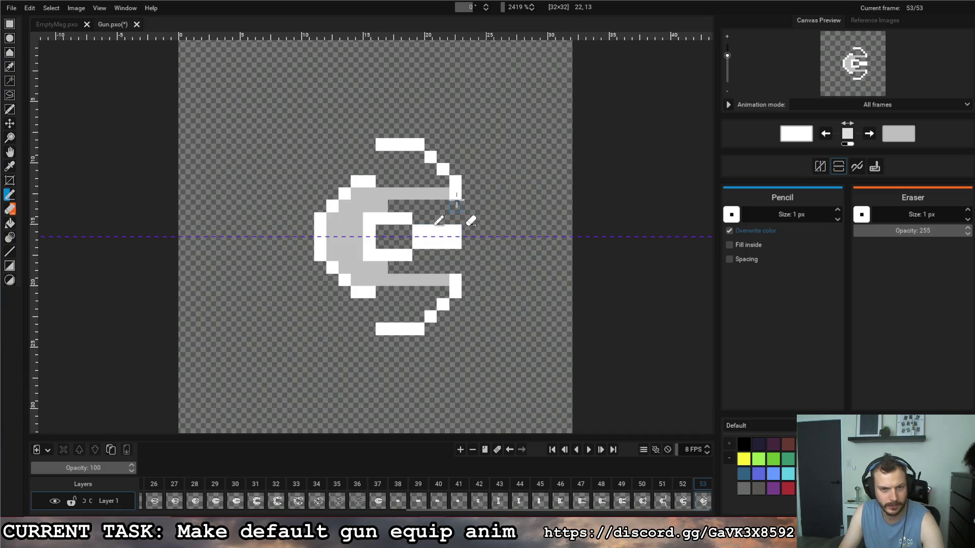
mouse_move(455, 194)
mouse_down()
mouse_move(419, 142)
mouse_move(381, 144)
mouse_up()
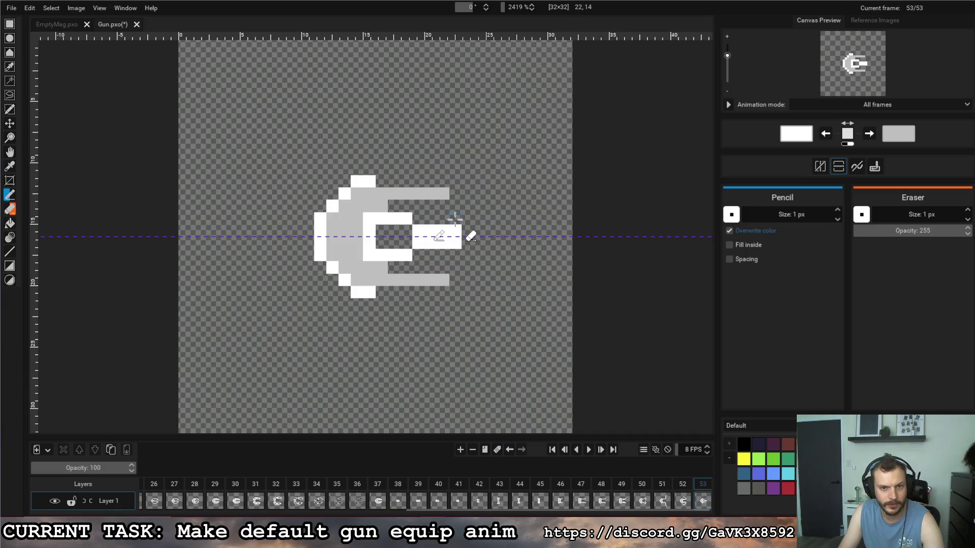
drag(454, 217, 455, 204)
click(443, 193)
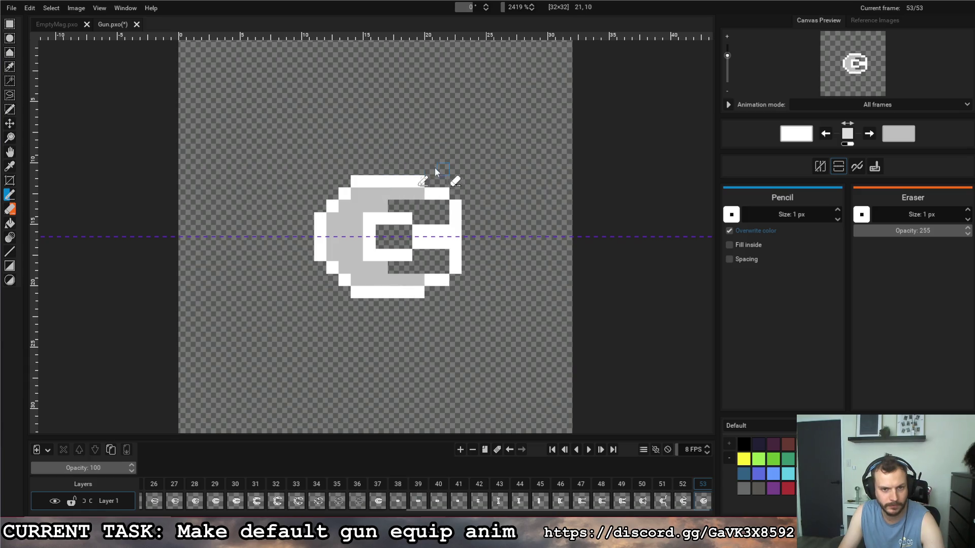
key(x)
mouse_move(391, 205)
mouse_down()
mouse_move(442, 209)
mouse_move(421, 217)
mouse_up()
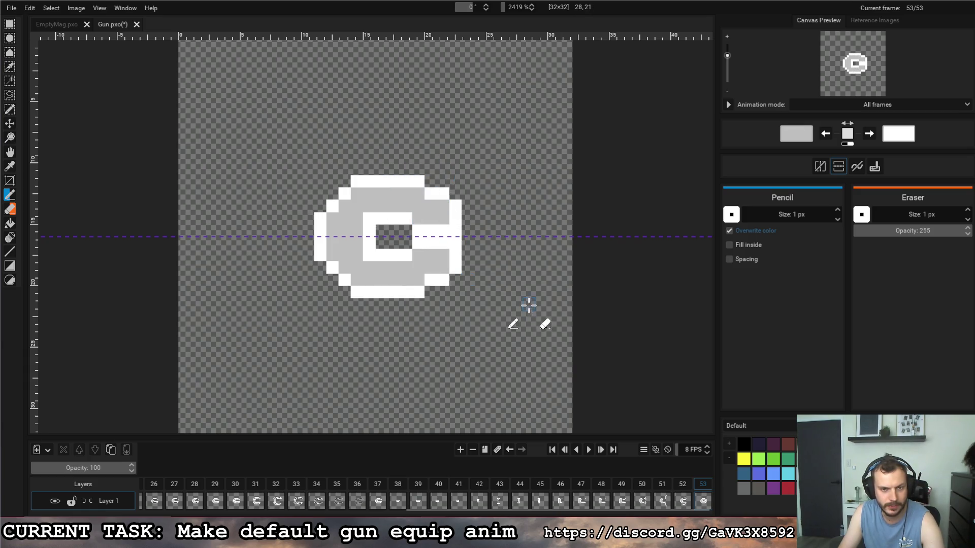
Step: Compare with frame 52, then whiten the centre hole and regrey pixels above and below it
click(684, 488)
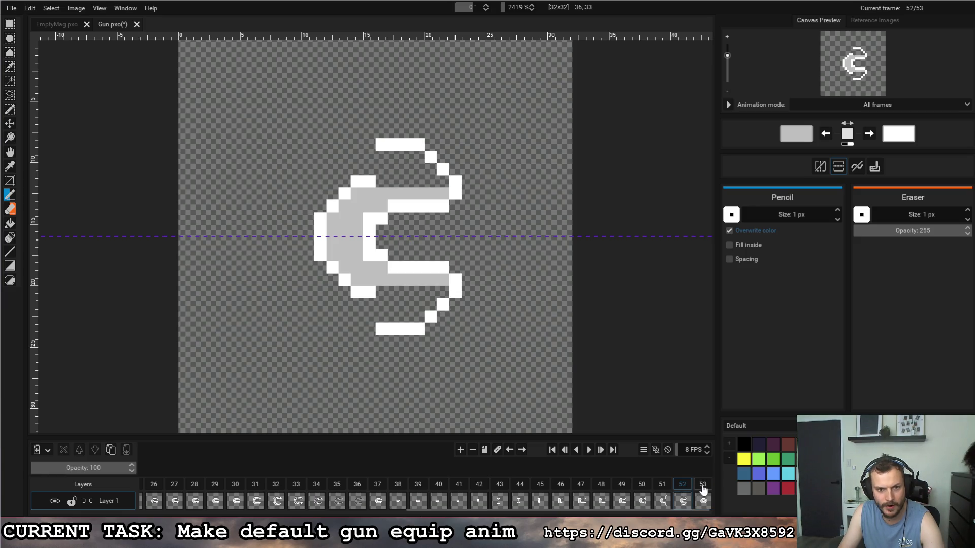
click(702, 489)
click(690, 485)
click(702, 488)
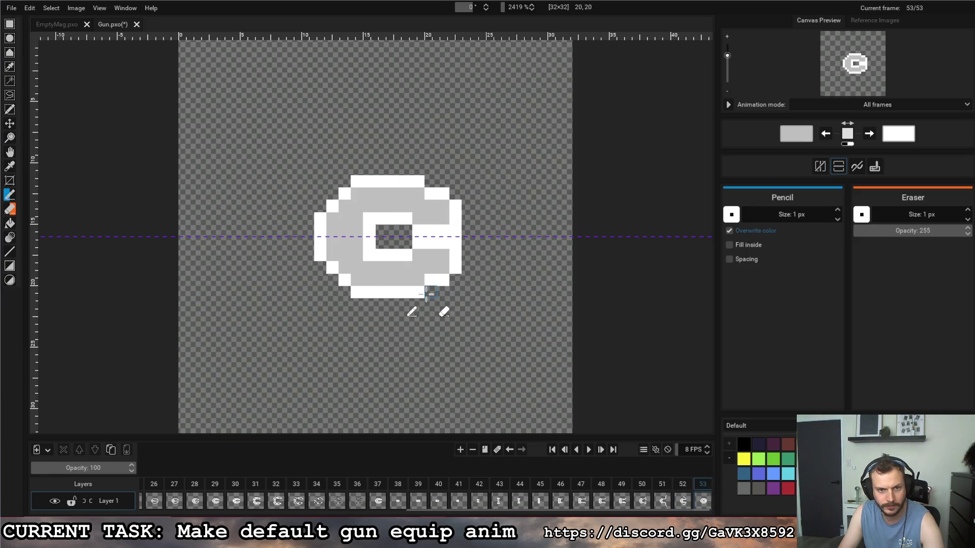
key(x)
mouse_move(394, 231)
mouse_down()
mouse_move(406, 242)
mouse_move(406, 218)
mouse_up()
right_click(400, 255)
right_click(395, 218)
key(x)
click(406, 255)
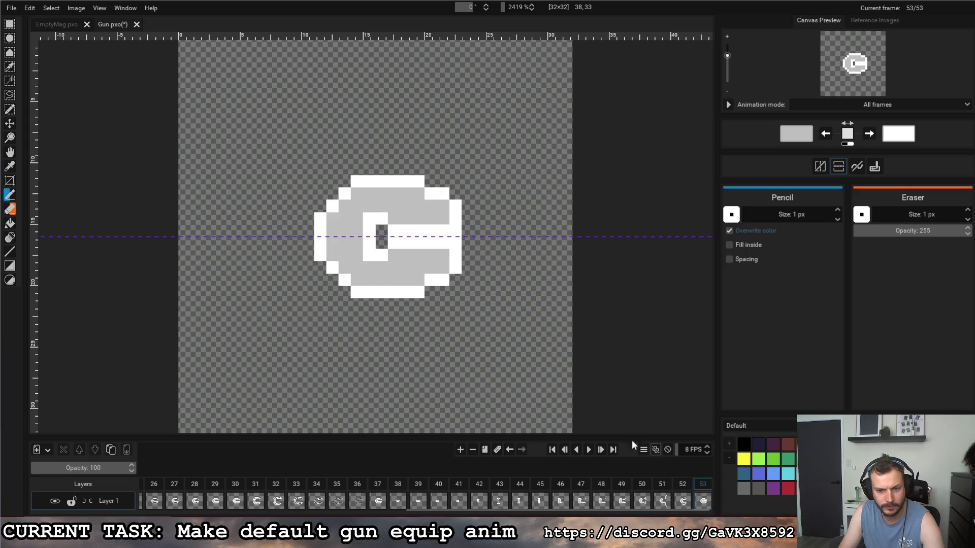
Step: Add frame 54, erasing the barrel's inner rows into a notch outlined in white
click(485, 451)
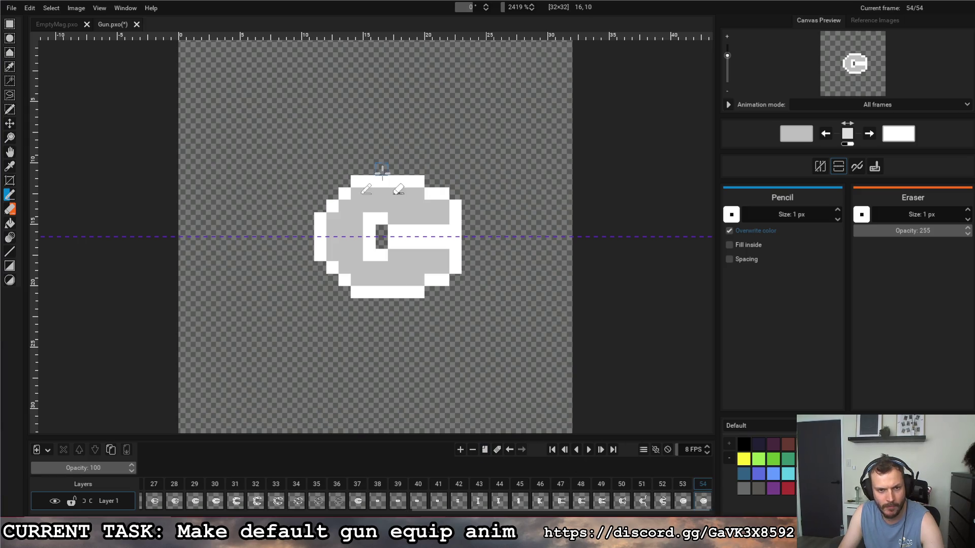
mouse_move(382, 236)
mouse_down()
mouse_move(398, 246)
mouse_move(457, 238)
mouse_up()
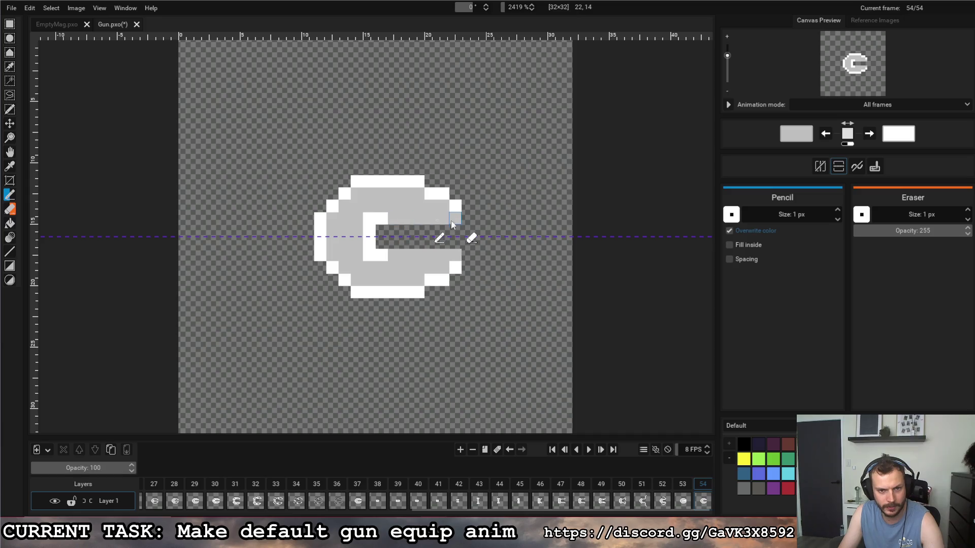
key(x)
drag(386, 217, 457, 219)
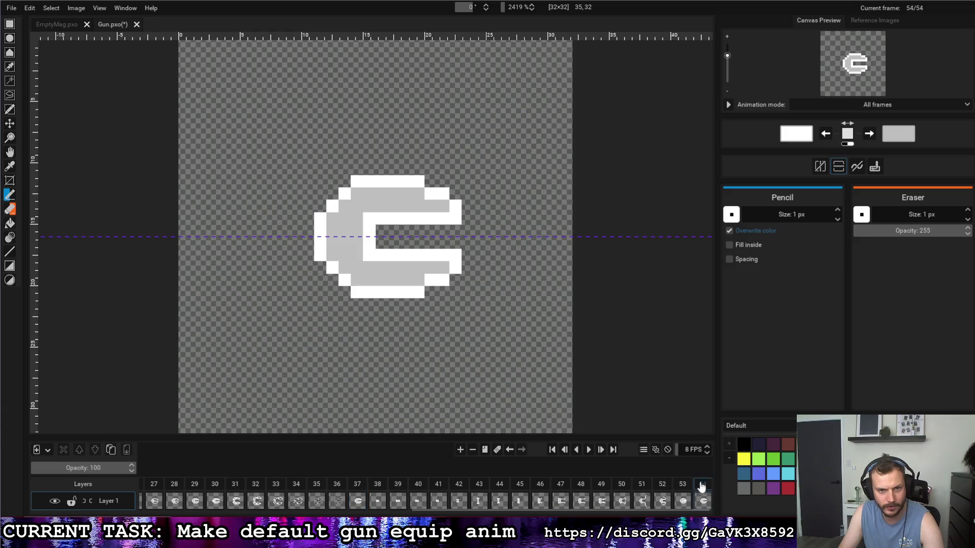
Step: On frame 51, select the right-hand prongs and nudge them 1 px right
click(684, 487)
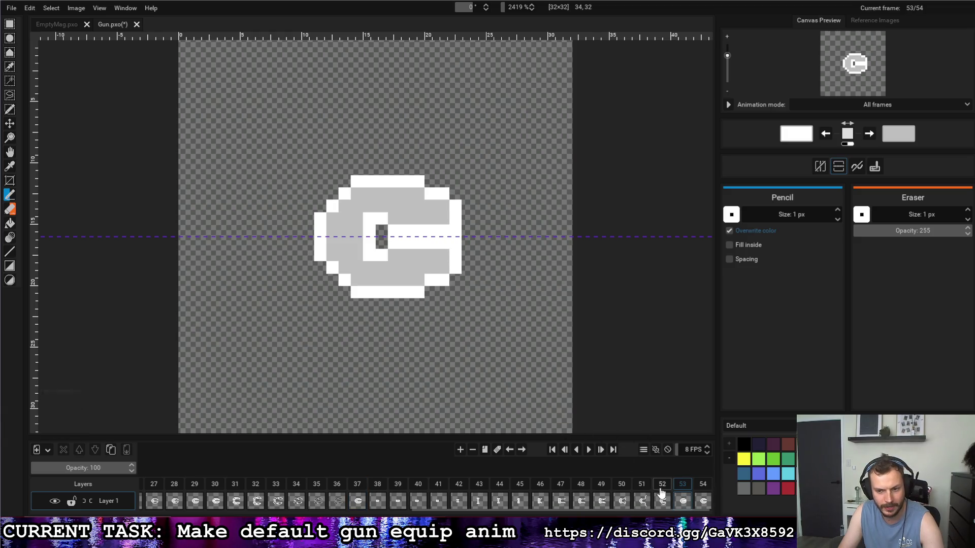
click(659, 487)
click(641, 486)
click(619, 484)
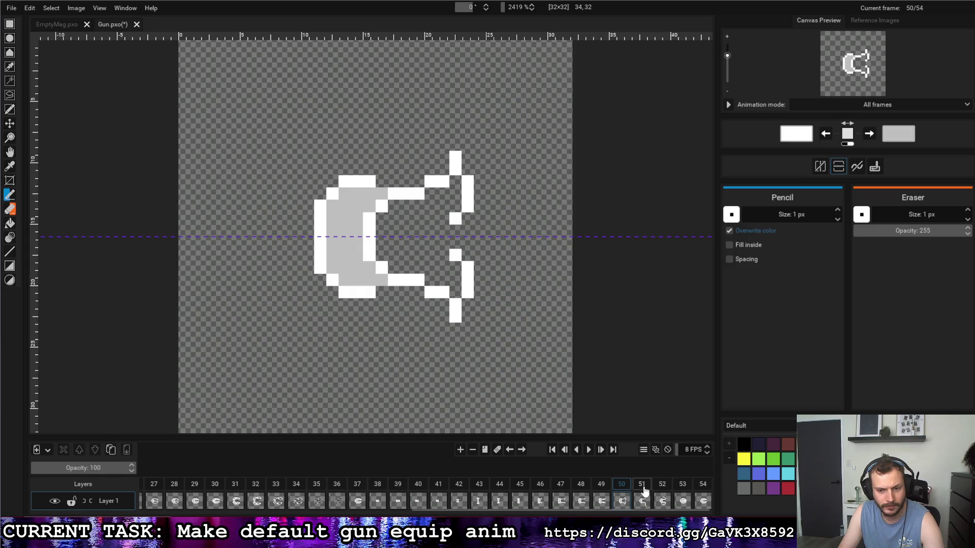
click(643, 487)
click(9, 23)
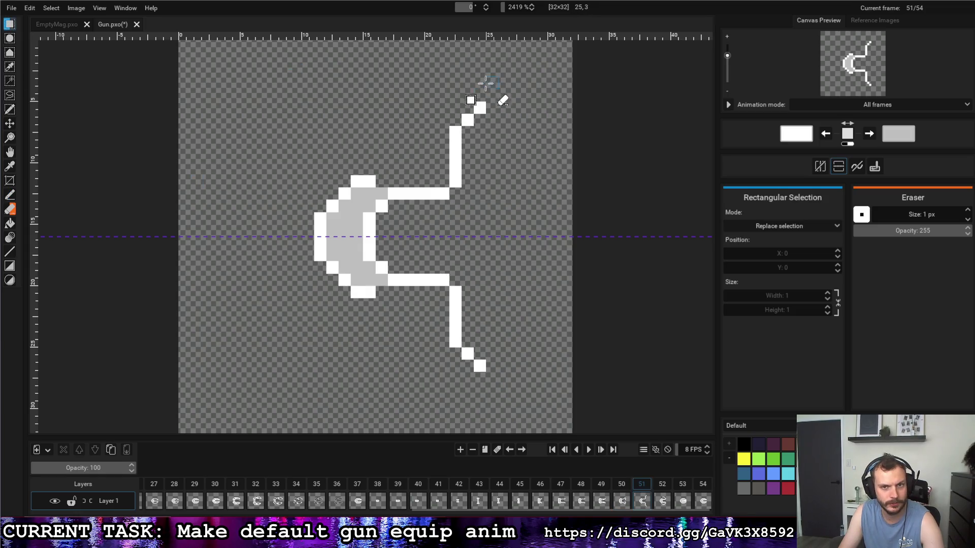
drag(447, 76, 524, 397)
key(Right)
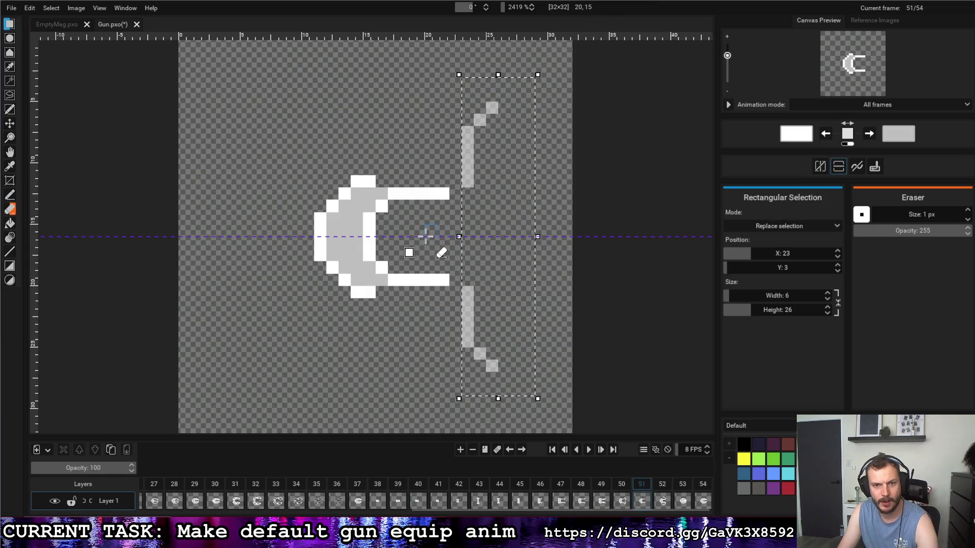
Step: With the Pencil, join frame 51's horizontal barrel bars to the prongs
click(10, 194)
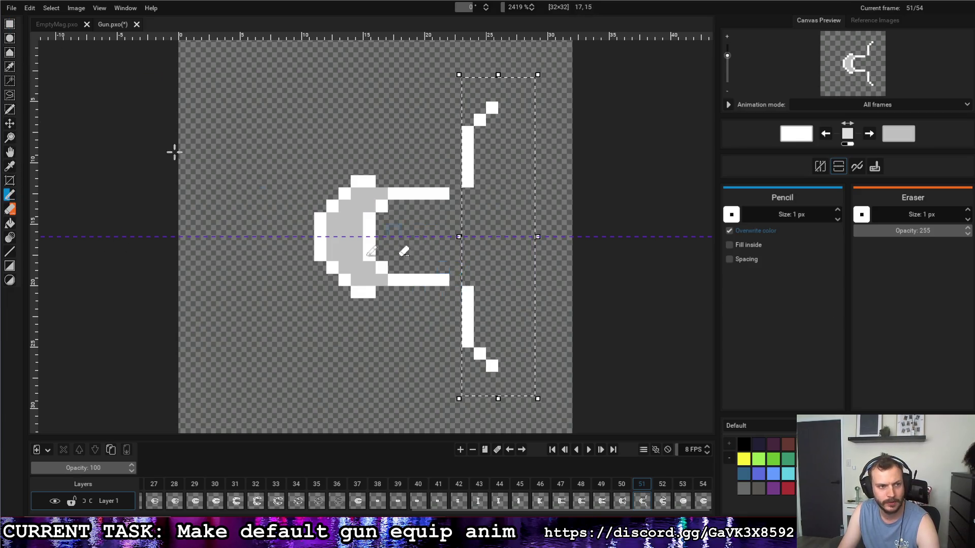
click(9, 25)
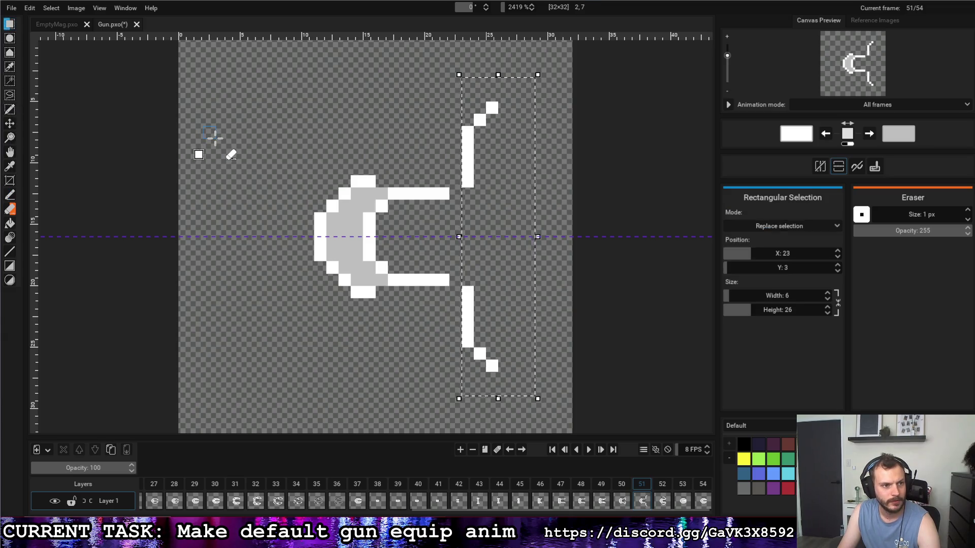
click(211, 147)
click(10, 195)
click(456, 194)
click(456, 279)
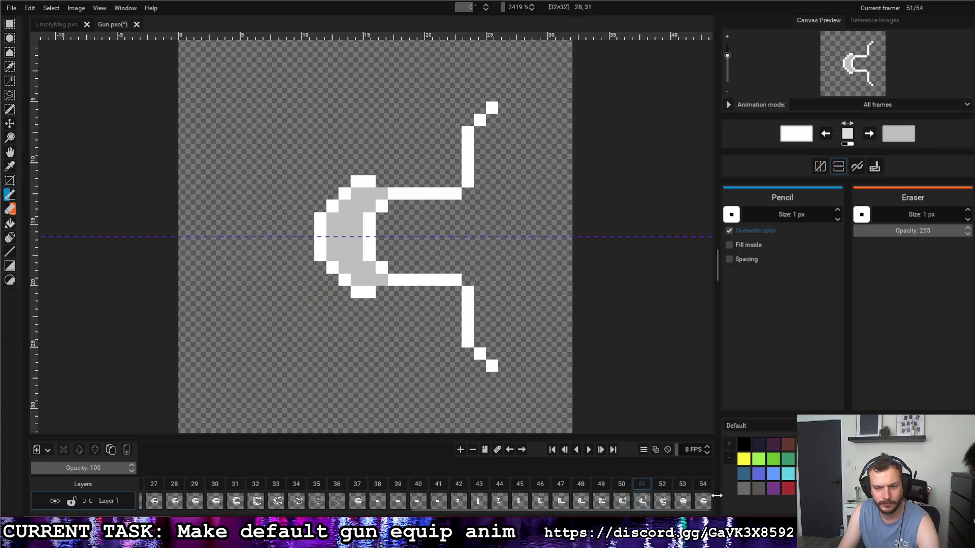
Step: On frame 52, select the right-hand prong section and shift it 1 px right
click(662, 485)
click(10, 25)
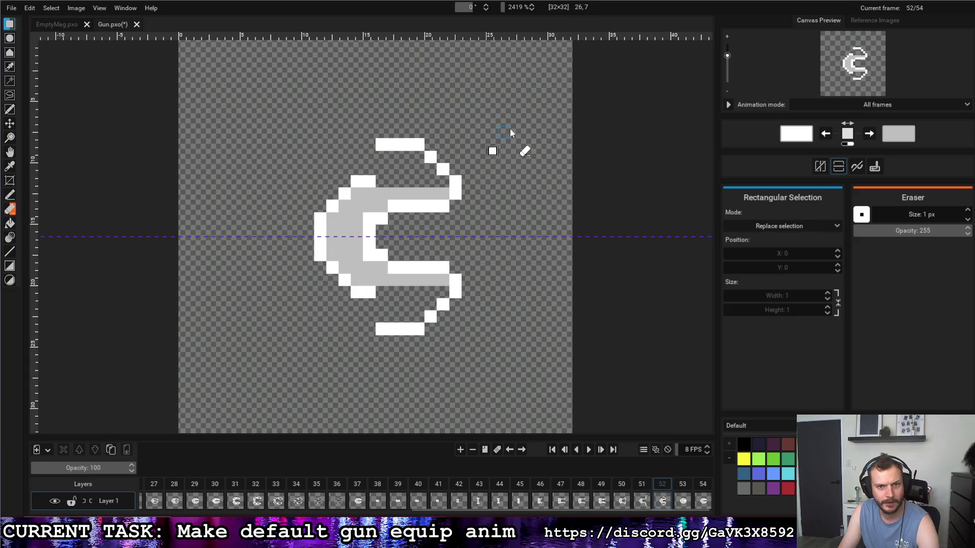
mouse_move(516, 137)
mouse_down()
mouse_move(435, 344)
mouse_move(422, 343)
mouse_move(421, 328)
mouse_move(424, 343)
mouse_up()
key(Right)
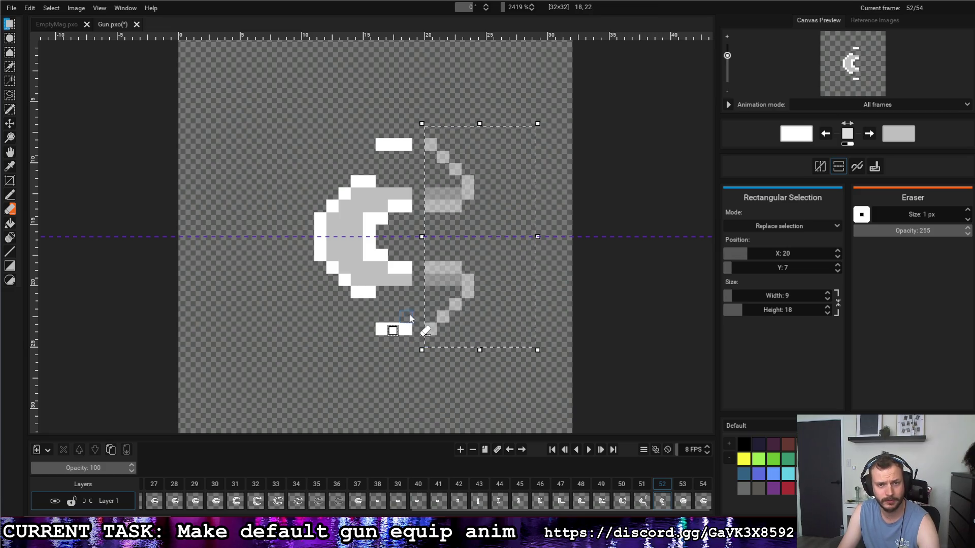
click(329, 132)
Step: Fill frame 52's gaps at column 19 with white and grey pixels
key(b)
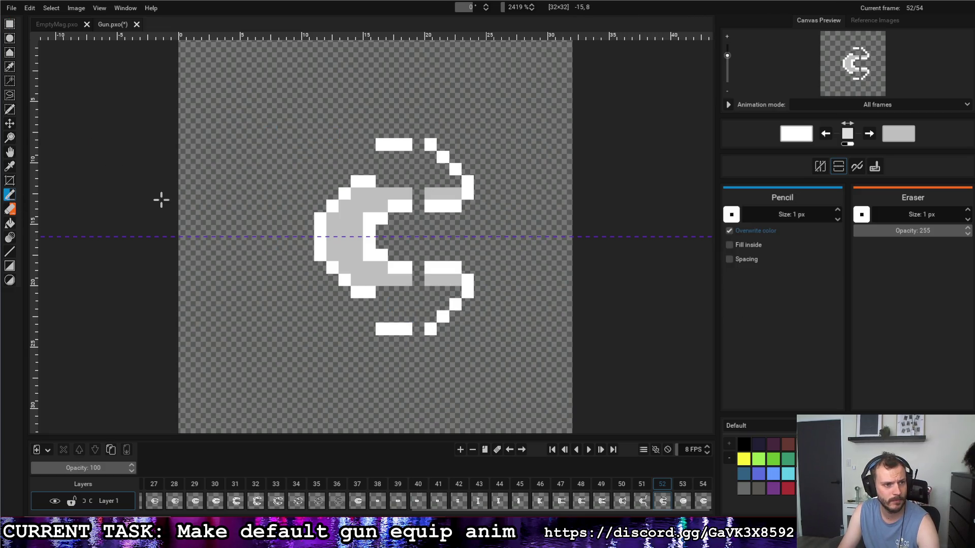
click(419, 146)
click(418, 268)
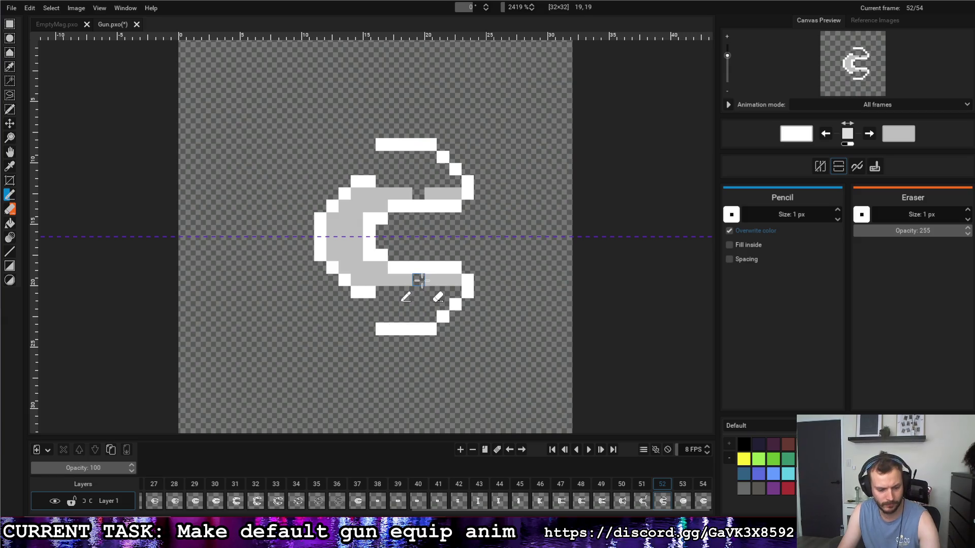
key(x)
click(418, 280)
Step: On frame 54, select the gun's right part and move it 1 px right
click(683, 485)
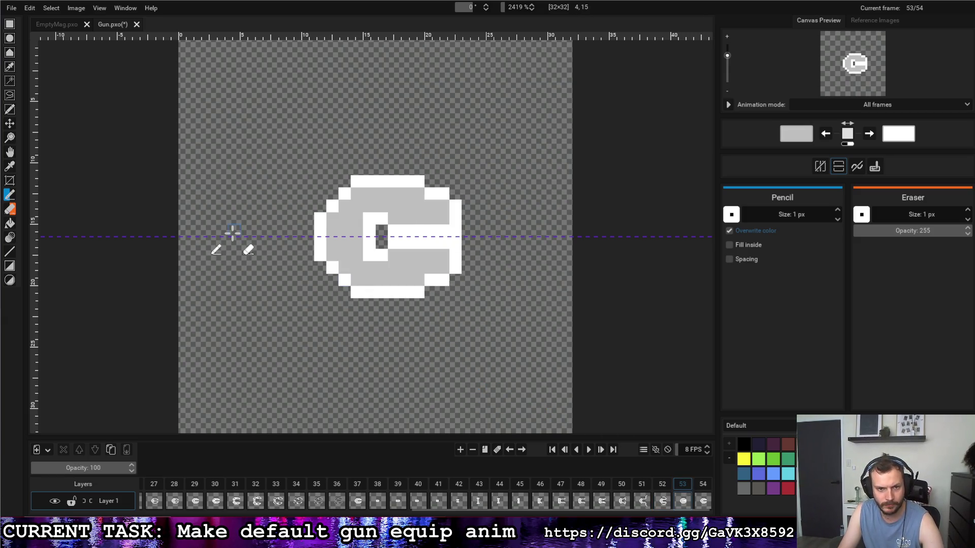
click(8, 27)
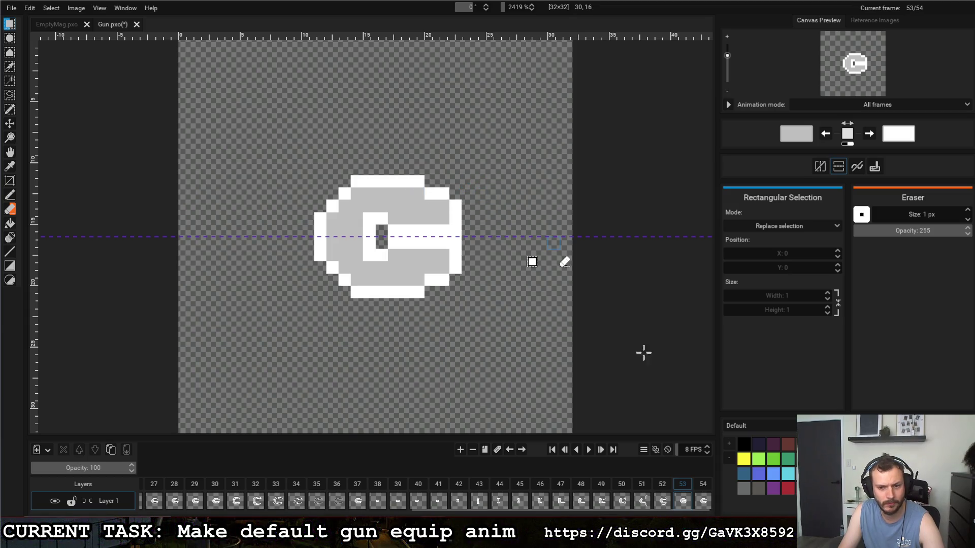
click(702, 485)
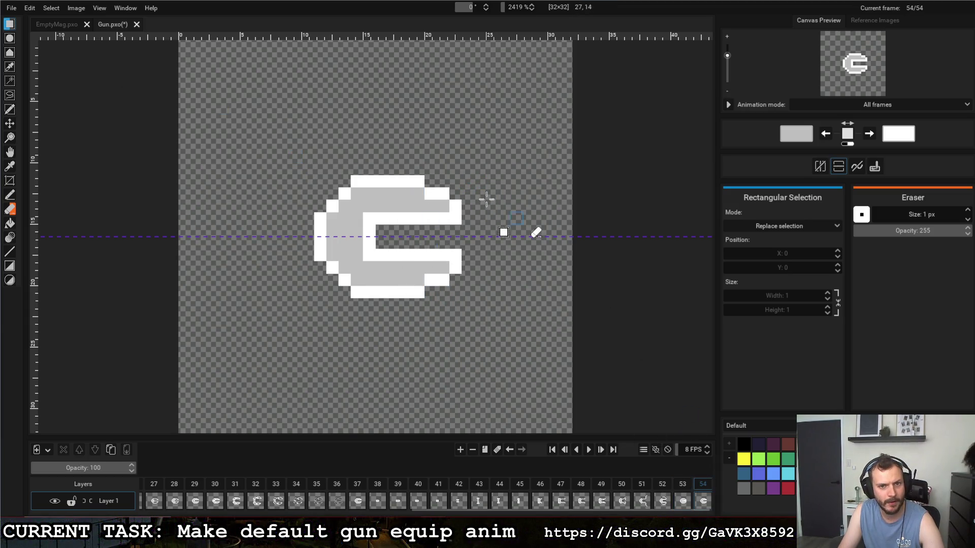
drag(468, 181, 415, 292)
key(Right)
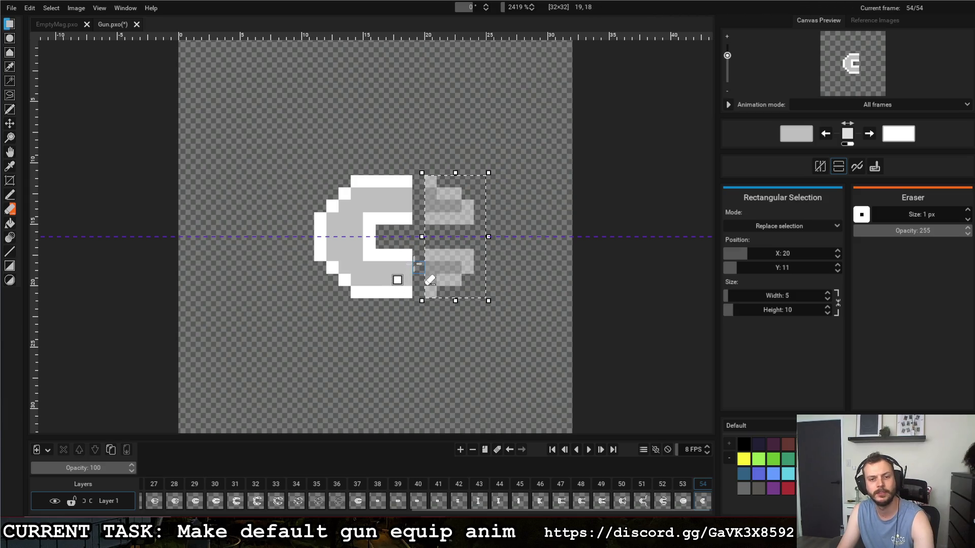
click(415, 262)
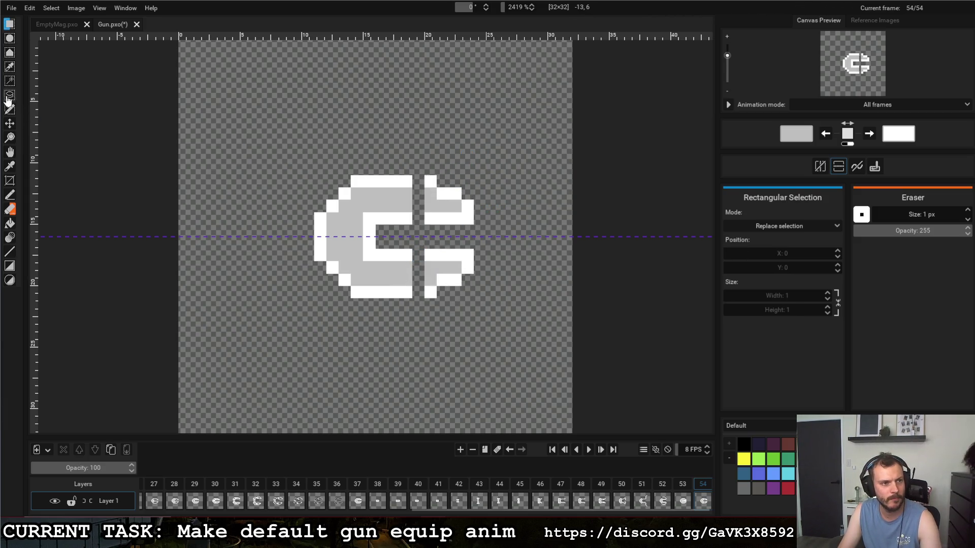
Step: Fill frame 54's centre and vertical gaps with grey and its edge gaps with white
click(10, 195)
click(418, 217)
click(419, 255)
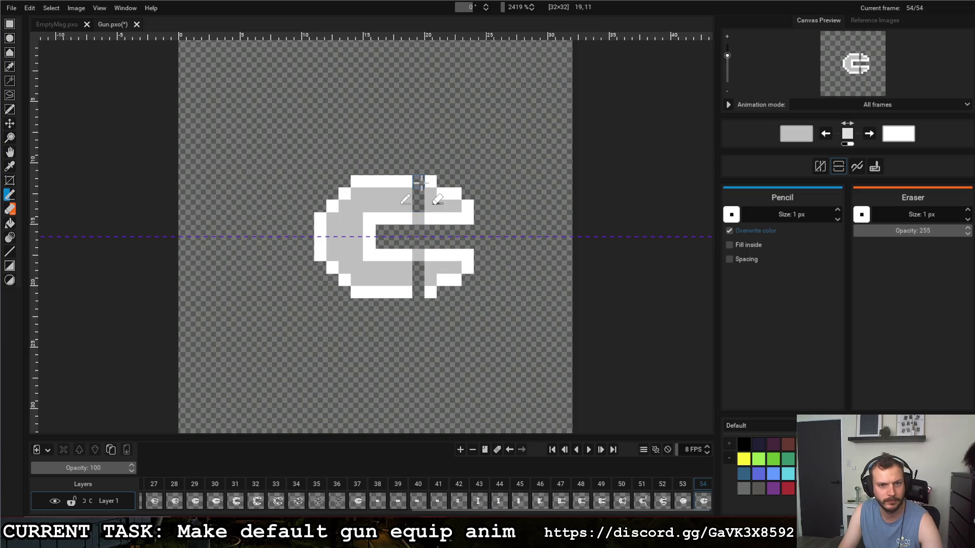
drag(418, 193, 418, 205)
drag(418, 267, 418, 280)
key(x)
click(418, 181)
click(419, 218)
click(419, 255)
click(418, 292)
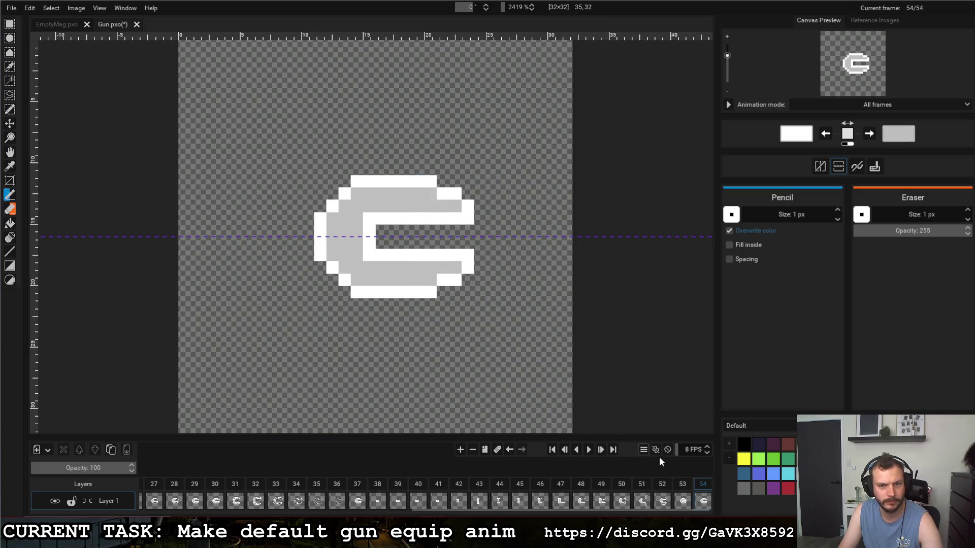
click(684, 489)
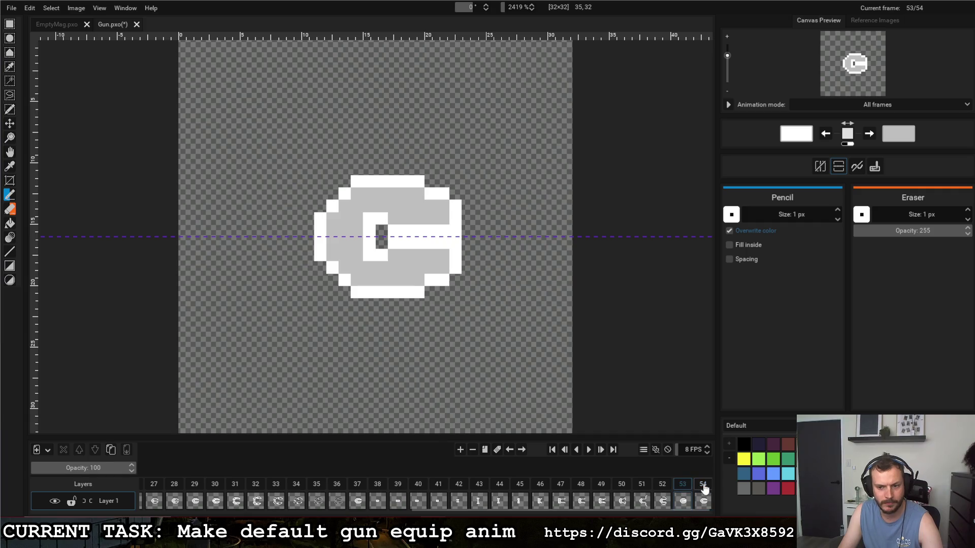
Step: Enable looping playback at 16 FPS and play the animation from frame 37
click(698, 490)
click(358, 492)
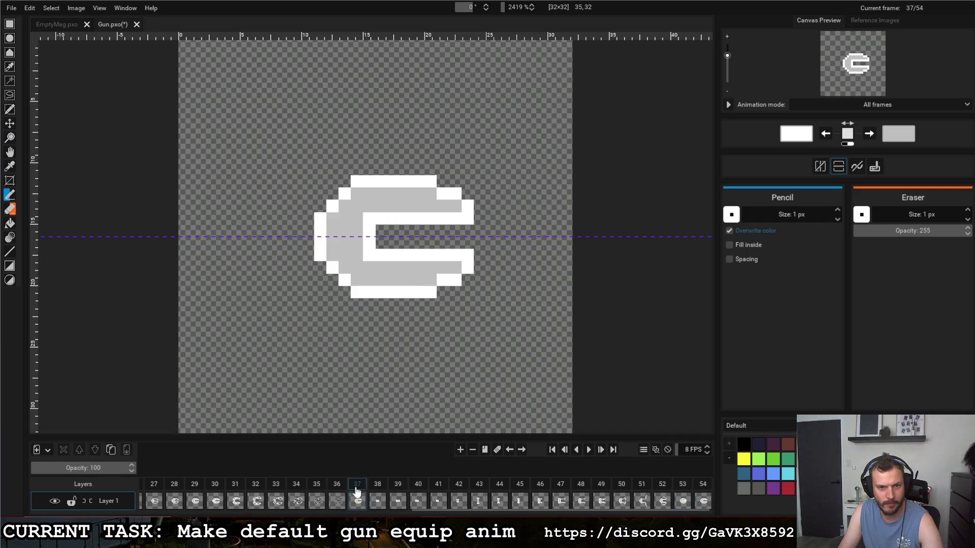
click(377, 492)
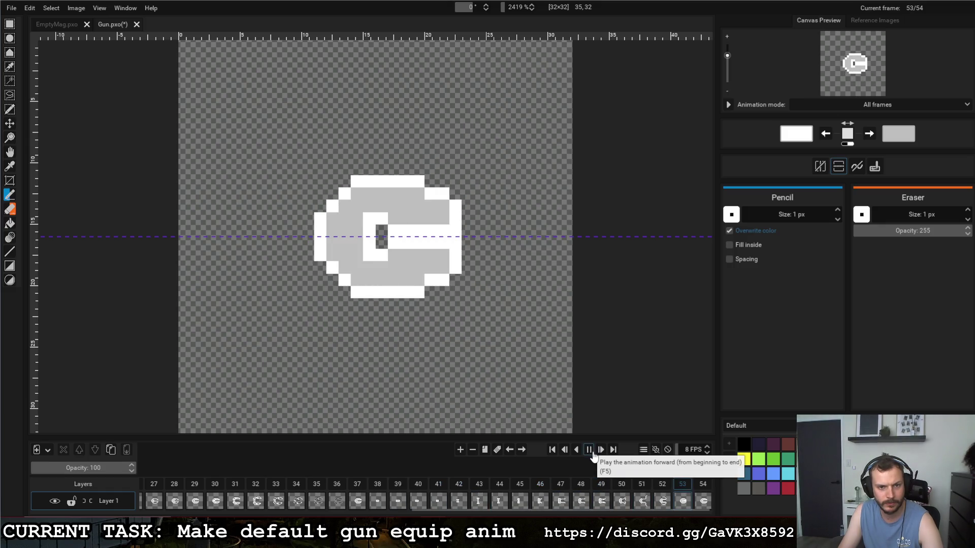
click(356, 492)
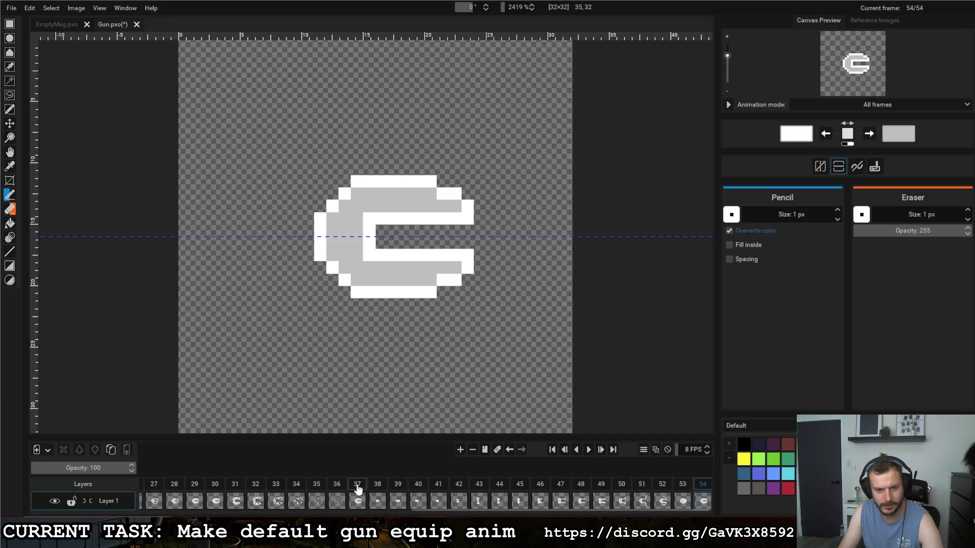
click(668, 449)
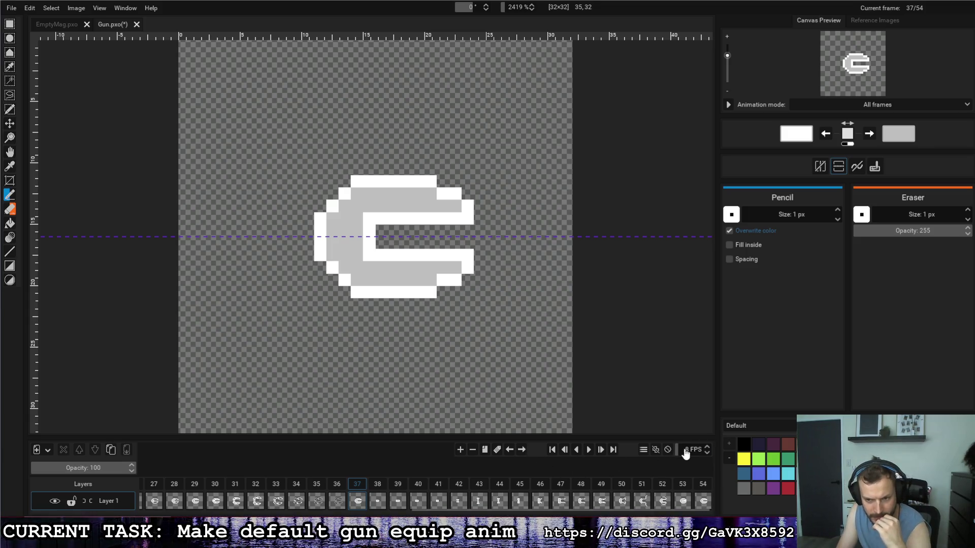
text(11)
key(Return)
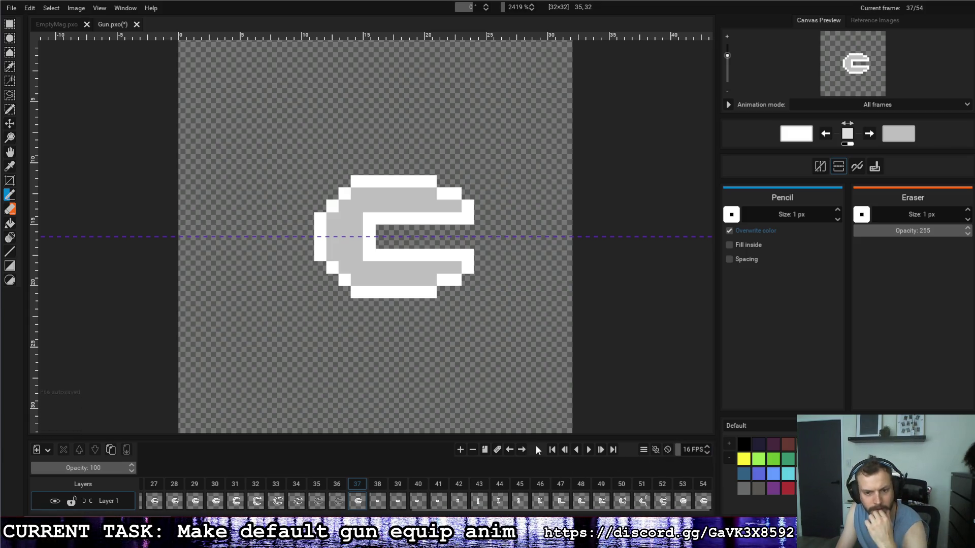
click(589, 450)
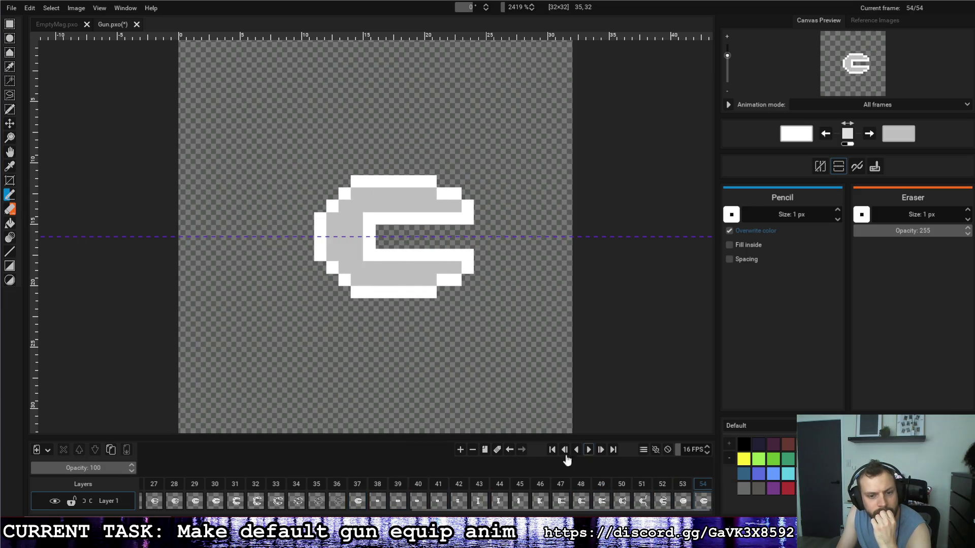
click(380, 490)
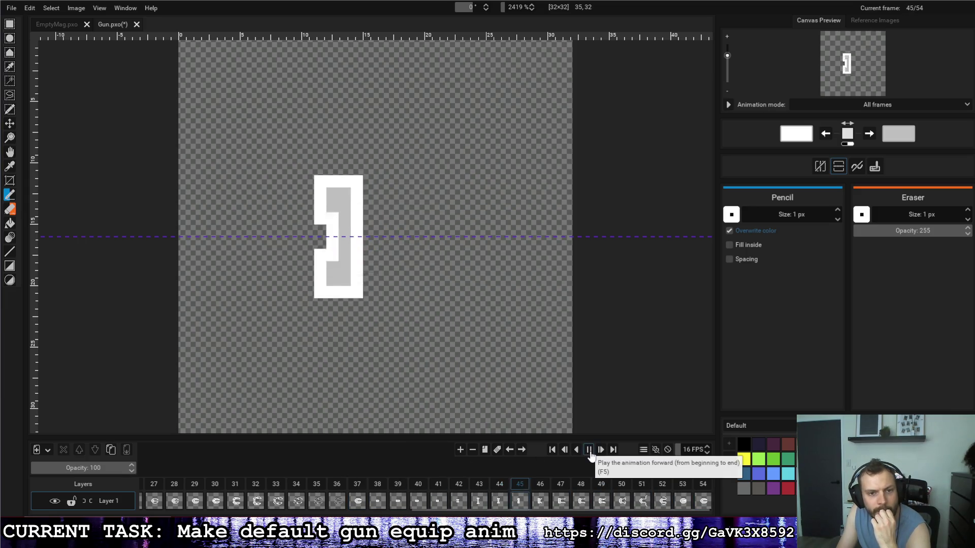
click(375, 488)
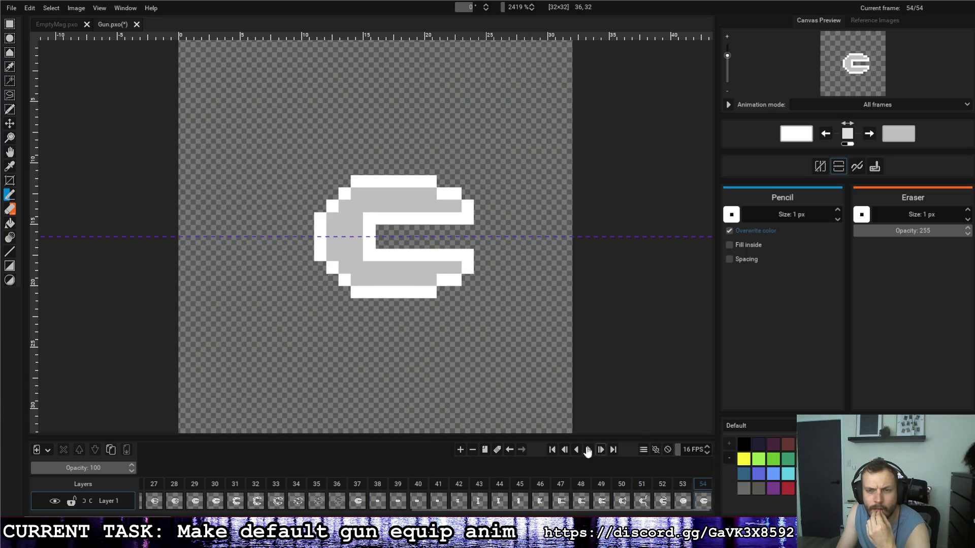
click(358, 488)
click(590, 453)
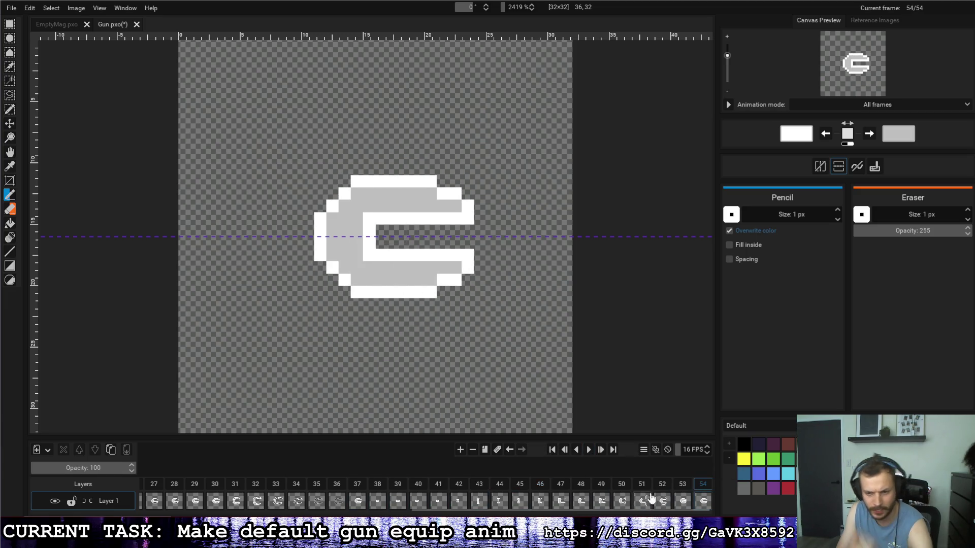
Step: Erase frame 53's inner slot and close the C shape's right opening on frame 54
click(682, 488)
mouse_move(378, 233)
mouse_down()
mouse_move(444, 228)
mouse_move(401, 254)
mouse_move(401, 218)
mouse_move(442, 226)
mouse_move(431, 231)
mouse_up()
click(662, 486)
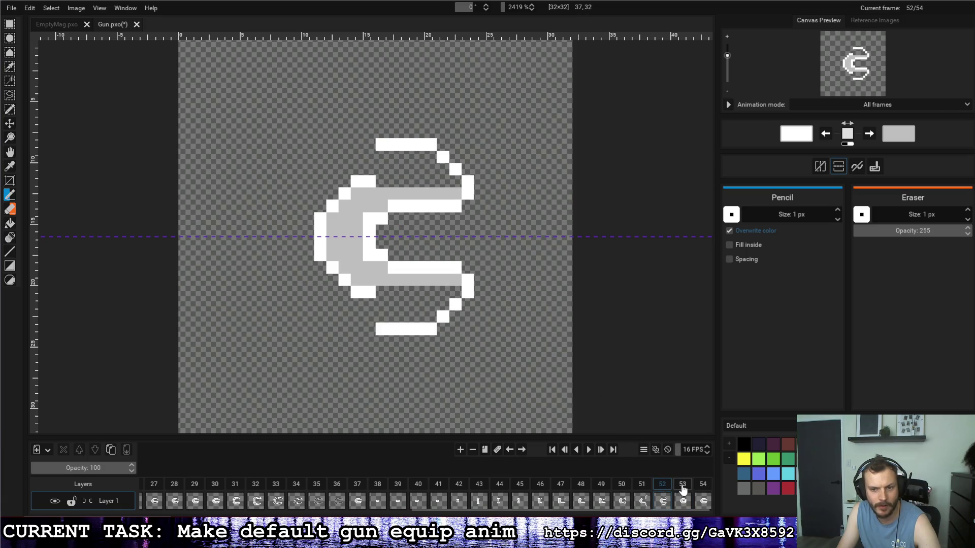
click(683, 488)
click(702, 489)
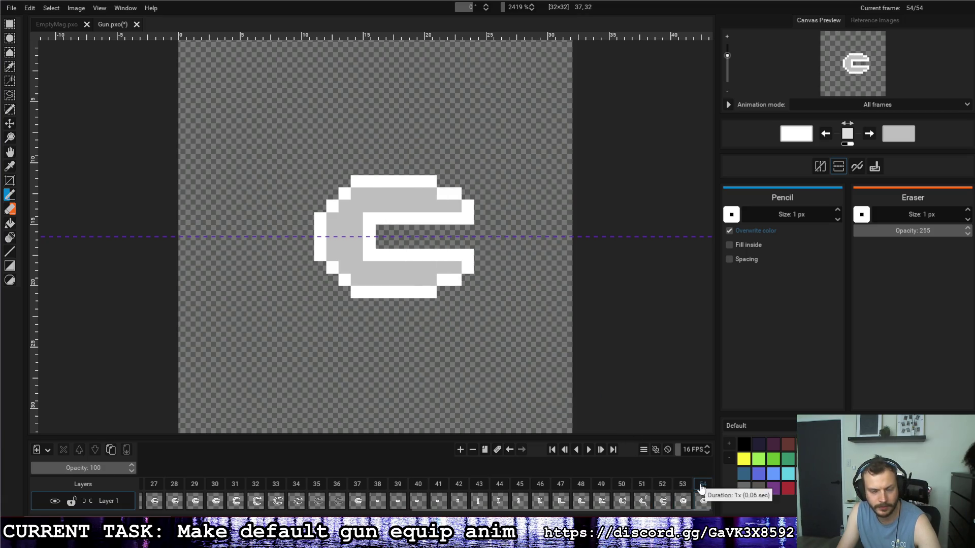
mouse_move(452, 231)
mouse_down()
mouse_move(446, 244)
mouse_move(479, 245)
mouse_up()
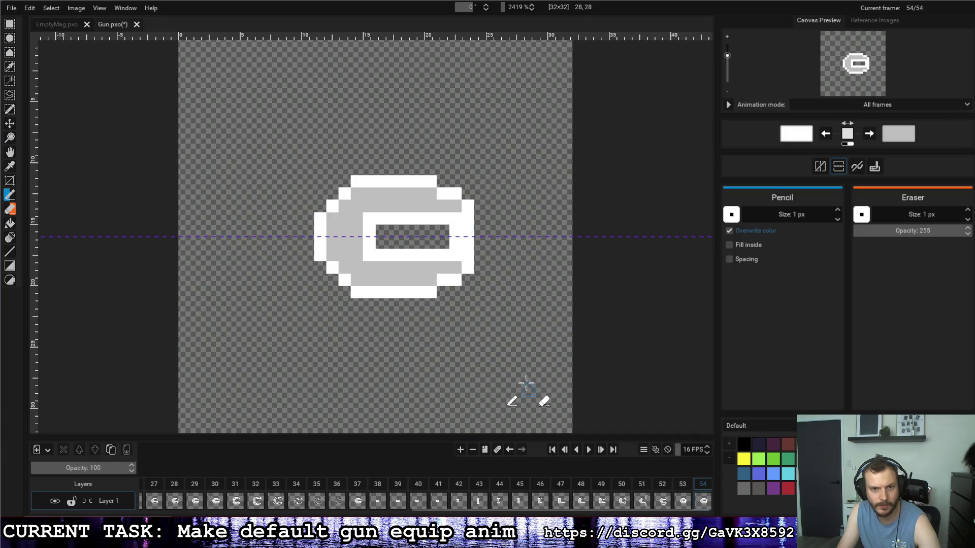
Step: Play from frame 40 and drag frames to the end of the timeline to reorder them
click(418, 488)
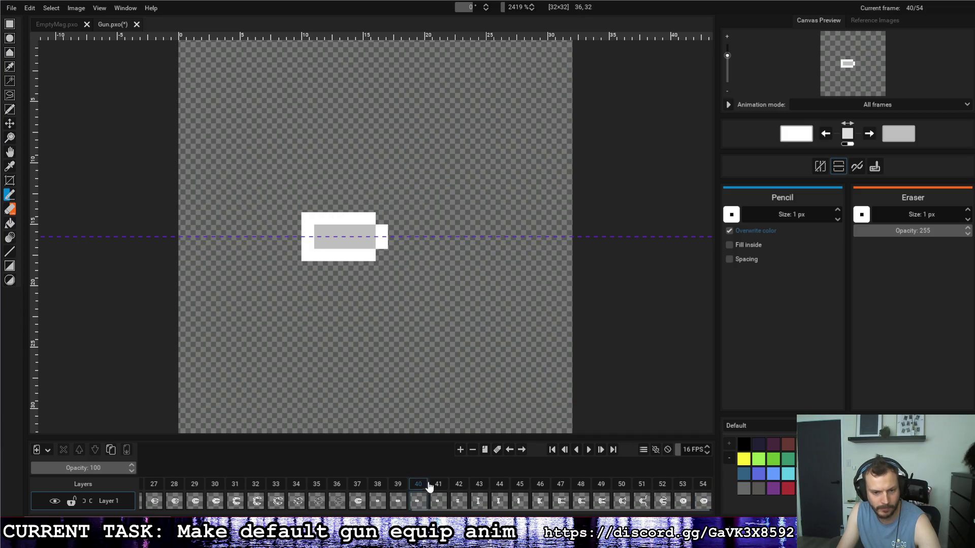
click(590, 450)
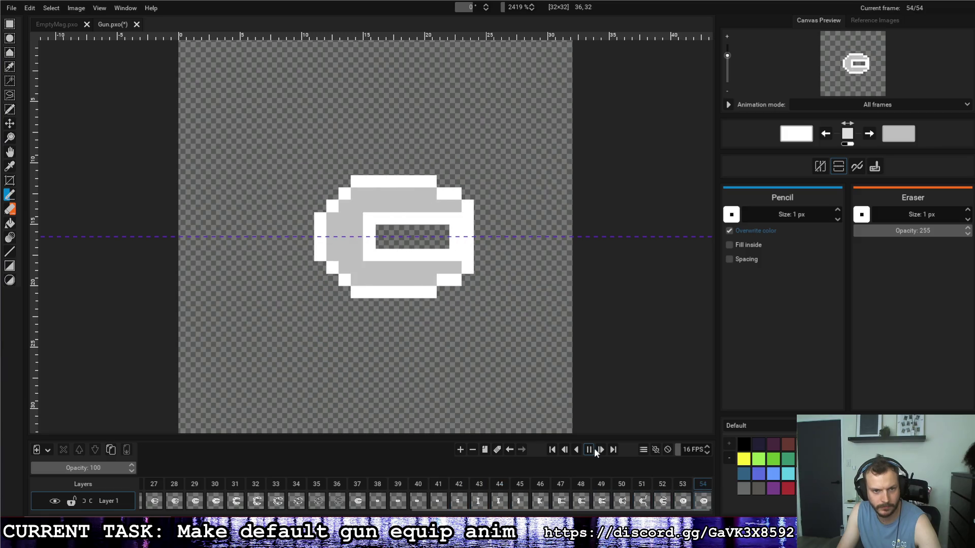
drag(358, 491, 711, 488)
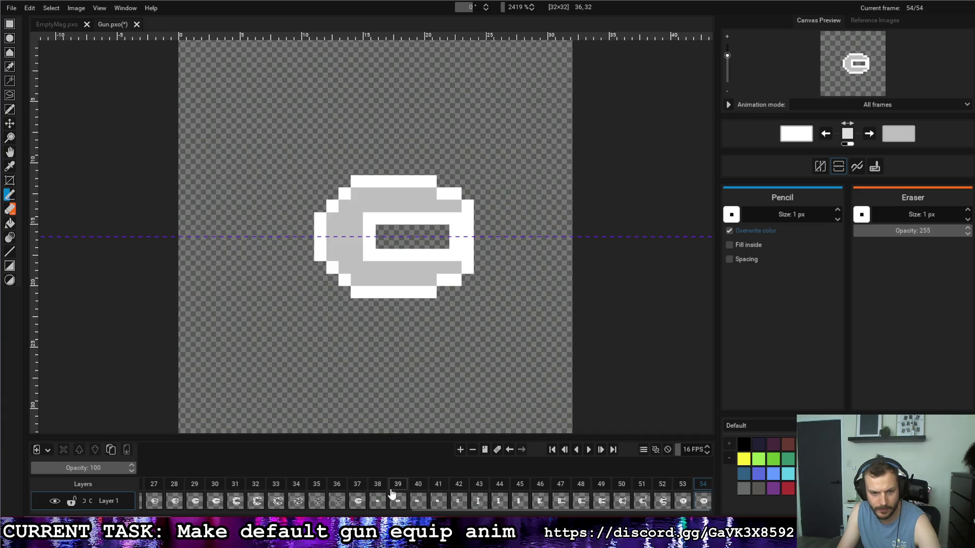
mouse_move(391, 493)
mouse_down()
mouse_move(362, 490)
mouse_move(710, 484)
mouse_up()
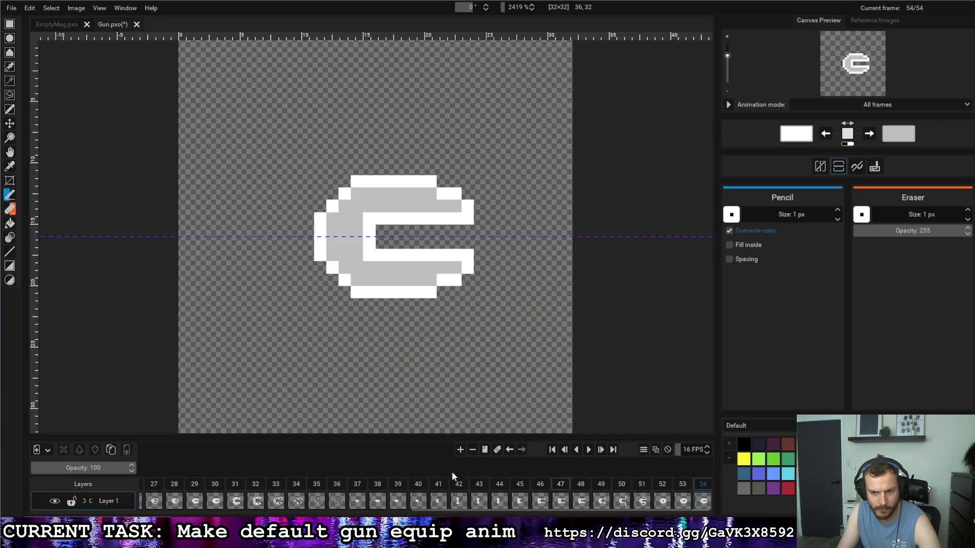
click(358, 490)
click(589, 451)
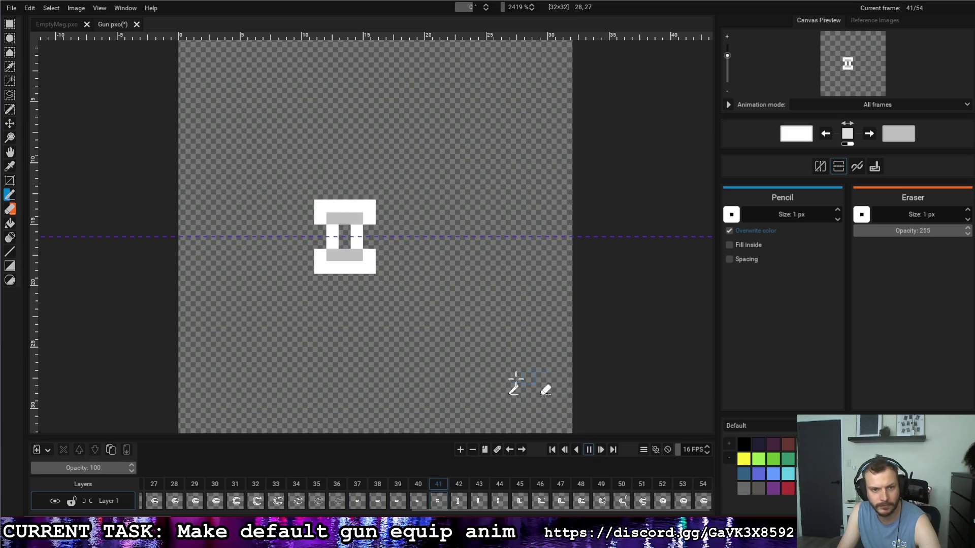
Step: Replay the equip animation from frame 37 to the end several times
click(357, 484)
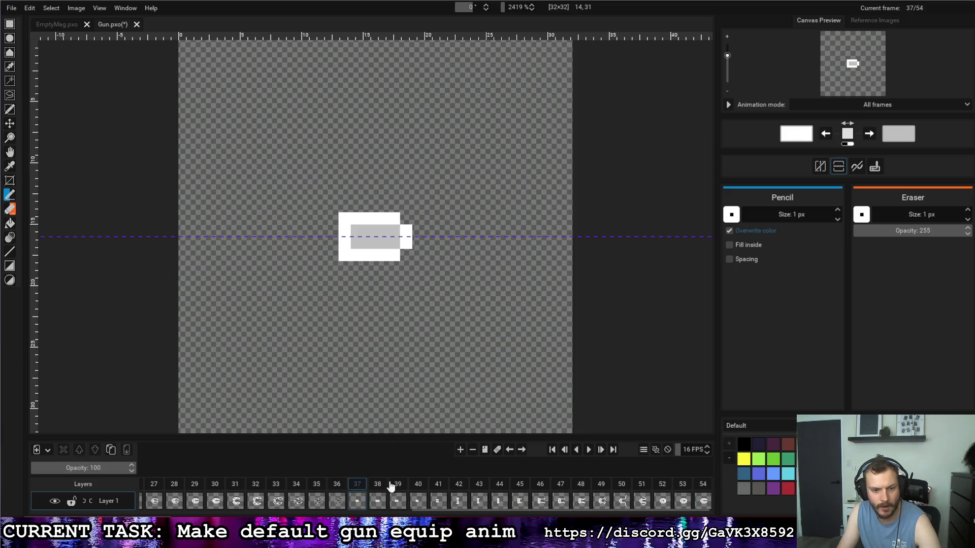
click(589, 450)
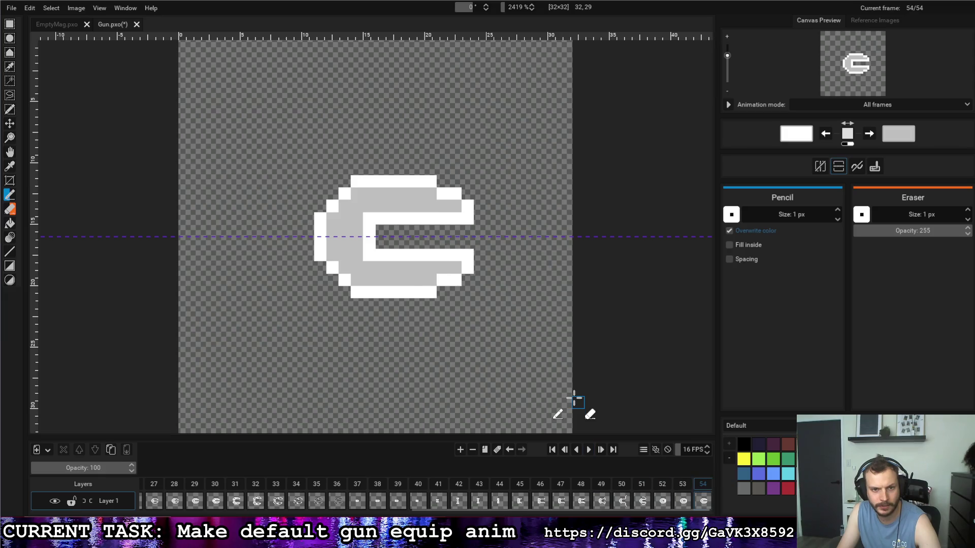
click(357, 484)
click(588, 450)
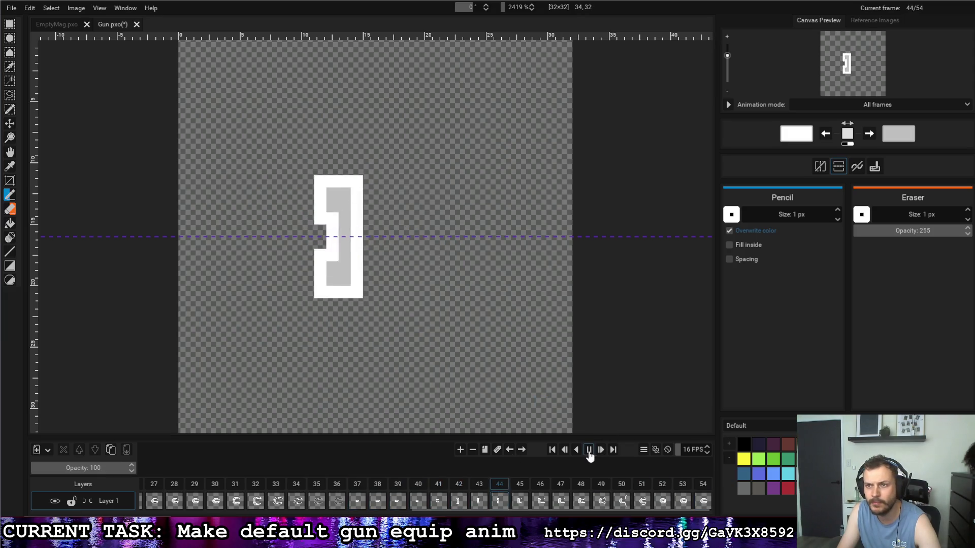
click(357, 484)
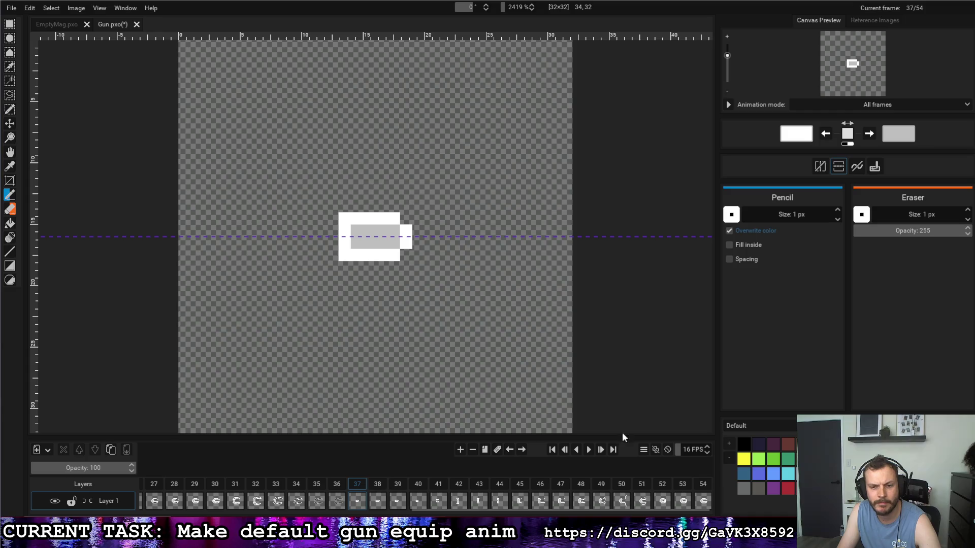
click(589, 450)
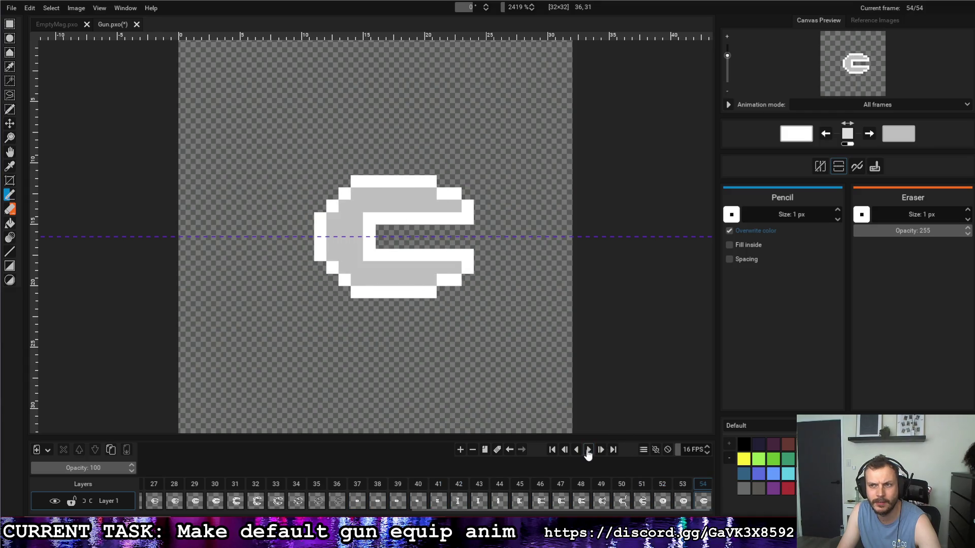
click(356, 485)
click(589, 450)
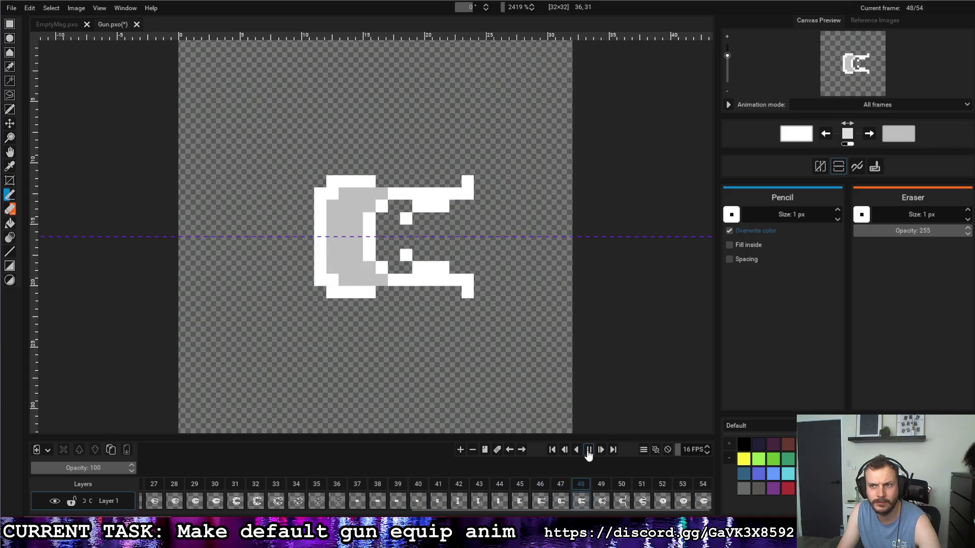
Step: Inspect frames 52 and 53, replay from frame 37, then check frames 50 and 52
click(663, 484)
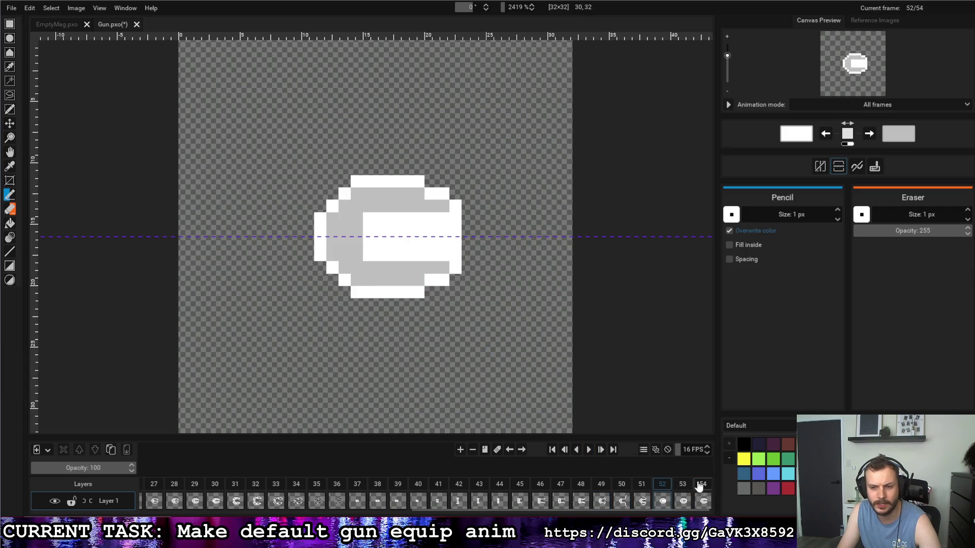
click(682, 485)
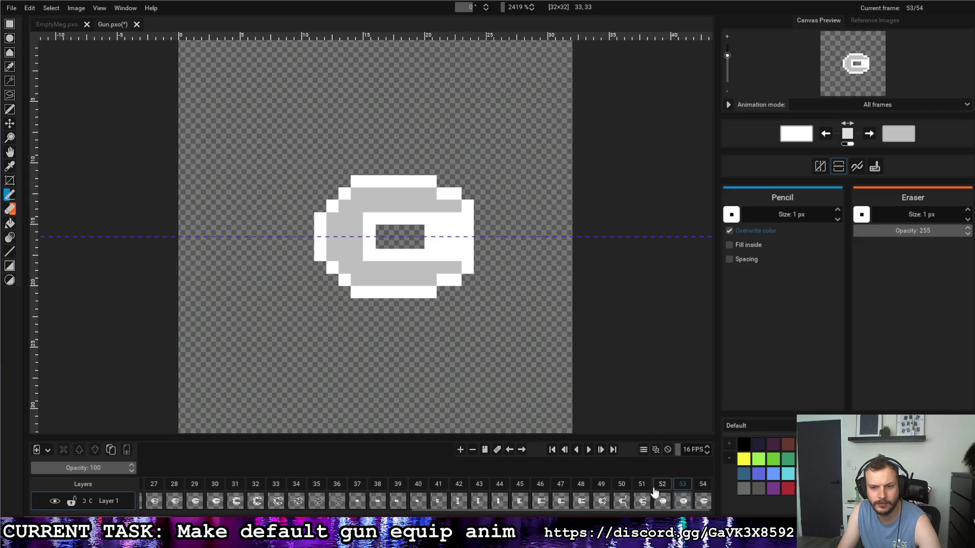
click(358, 484)
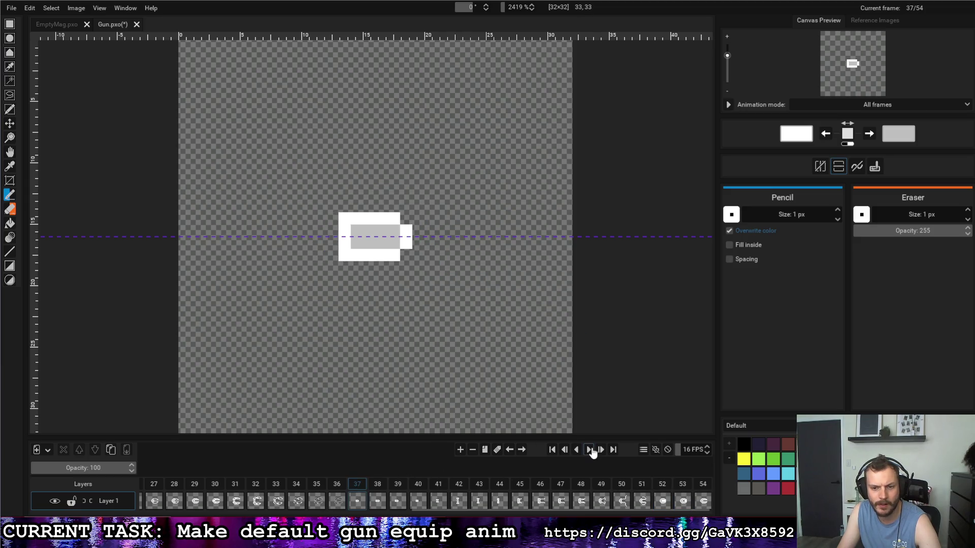
click(589, 449)
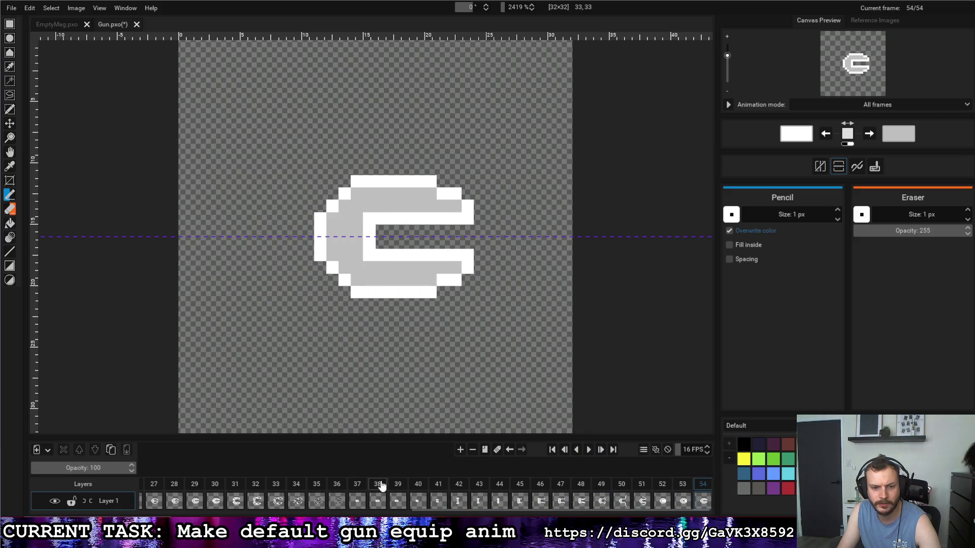
click(589, 450)
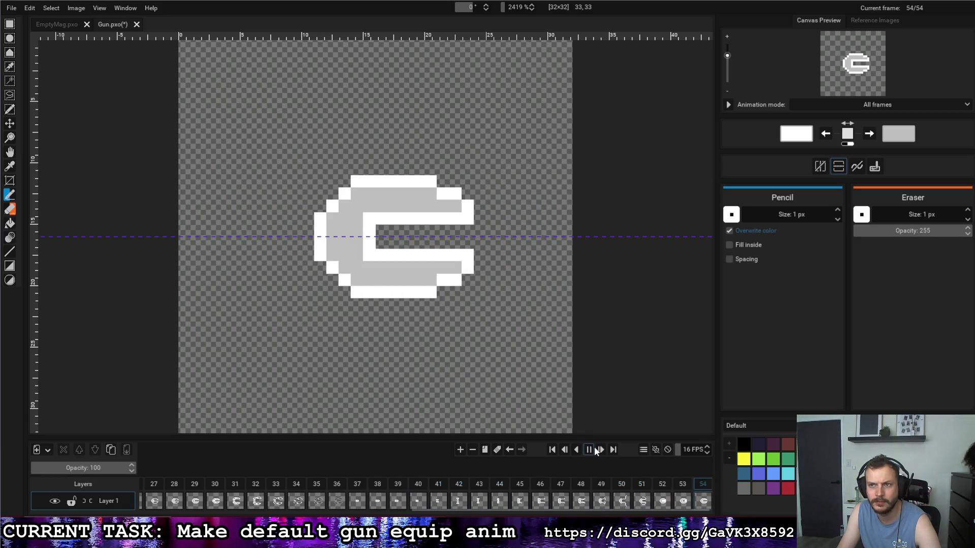
click(621, 484)
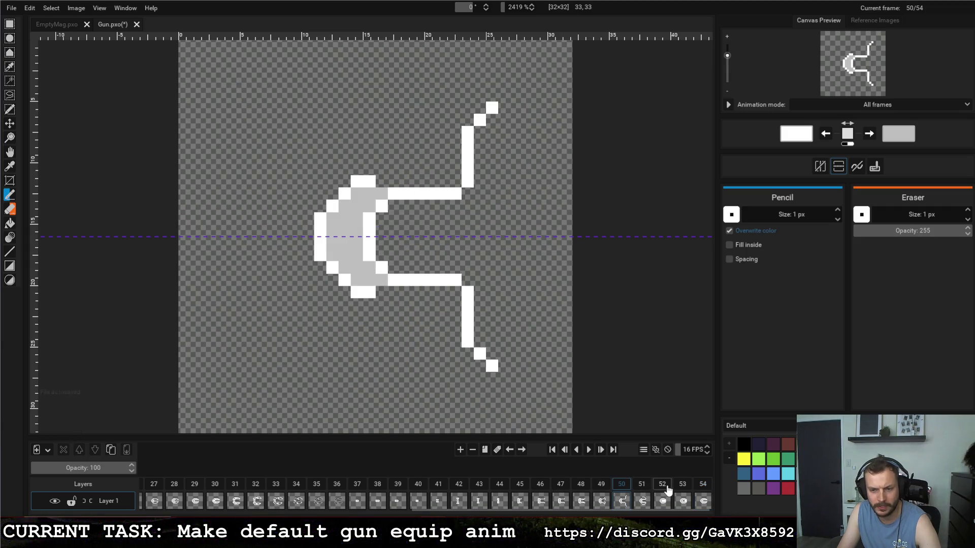
click(662, 484)
Step: Repaint frame 52's rows with mirroring so the barrel becomes a grey-framed white bar
mouse_move(363, 194)
mouse_down()
mouse_move(411, 194)
mouse_move(352, 181)
mouse_up()
drag(369, 218, 381, 218)
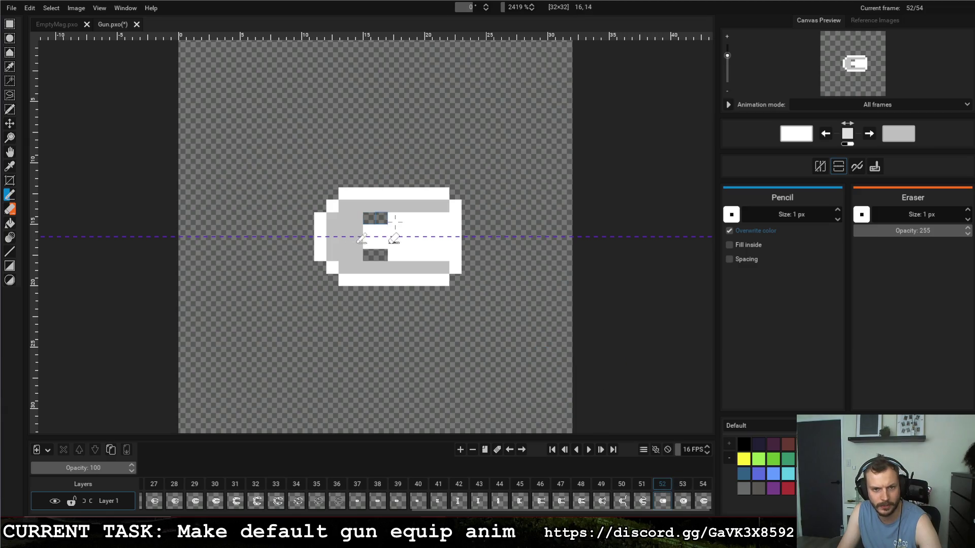
key(x)
drag(446, 218, 364, 218)
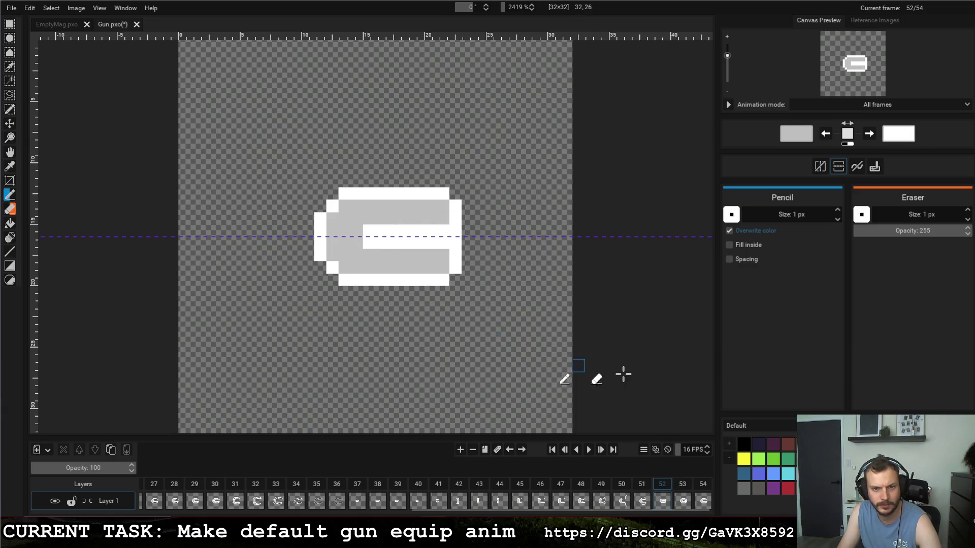
Step: On frame 53, paint a white pixel and erase the top row's right part, mirrored below
click(682, 495)
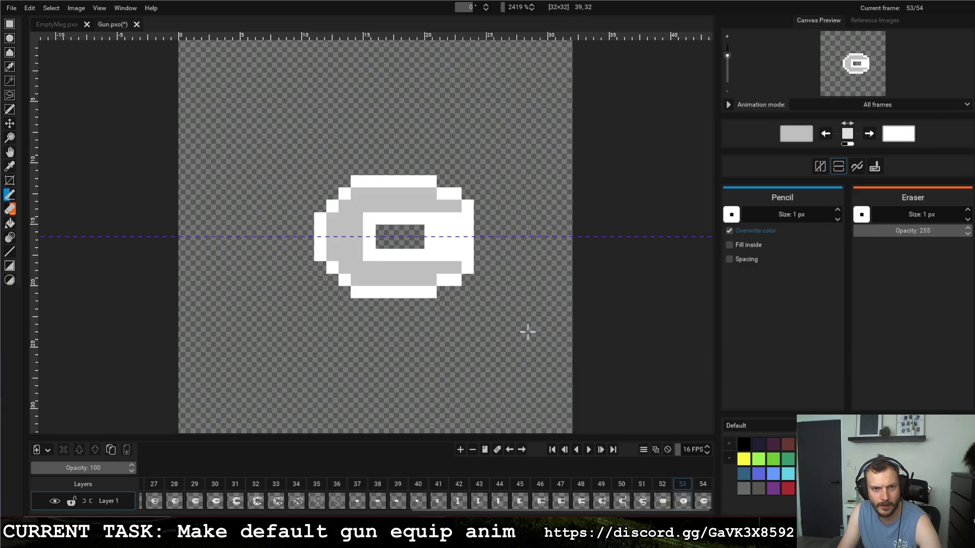
key(x)
click(405, 194)
drag(406, 181, 430, 181)
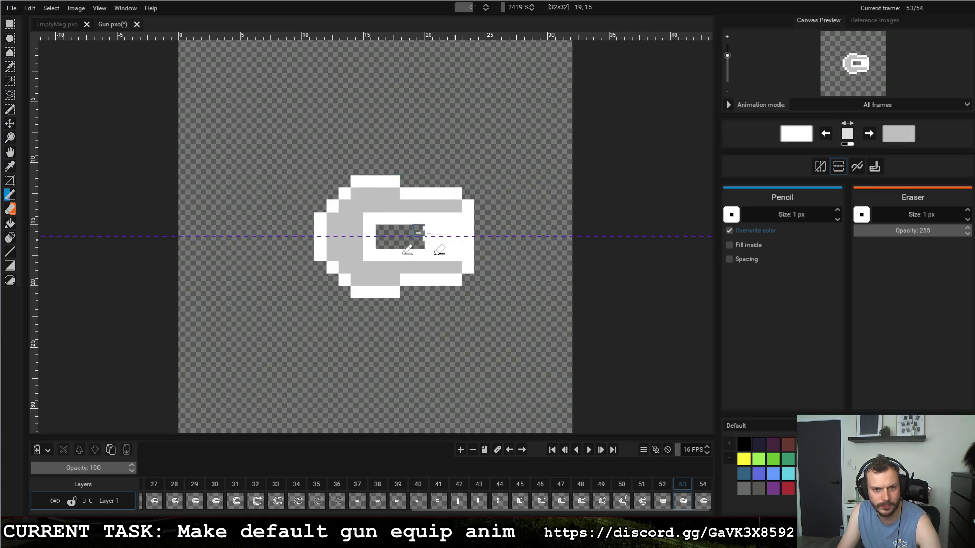
Step: Check frame 54, replay the animation from frame 37, then select frame 49
click(705, 491)
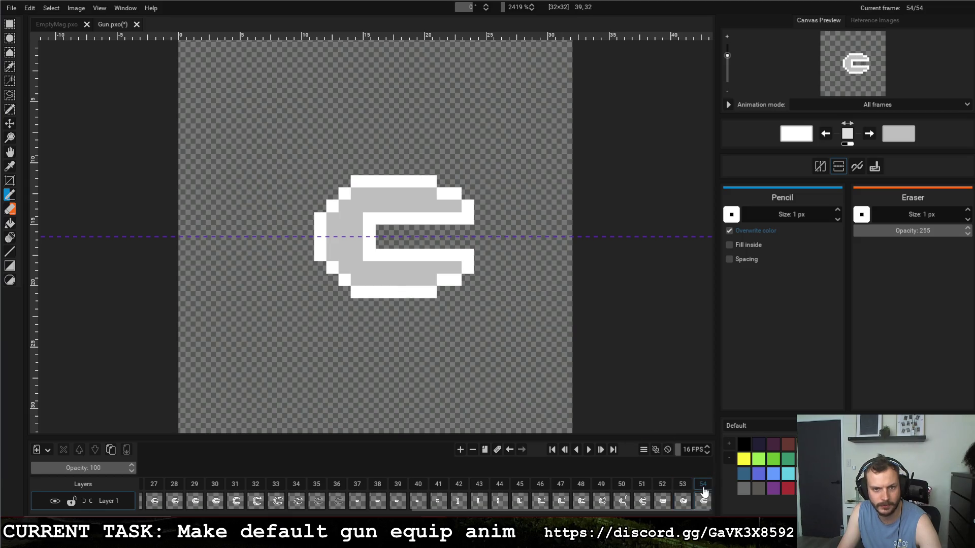
click(358, 491)
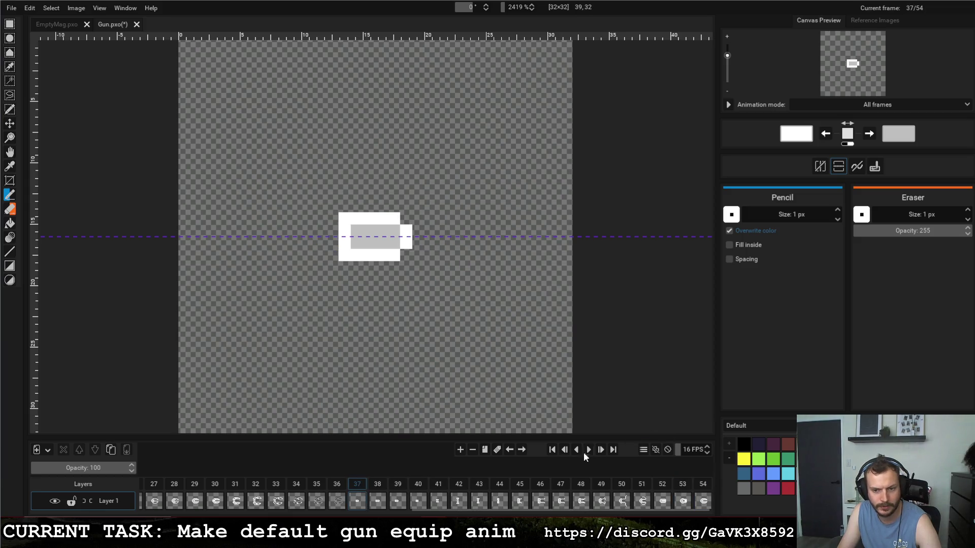
click(589, 450)
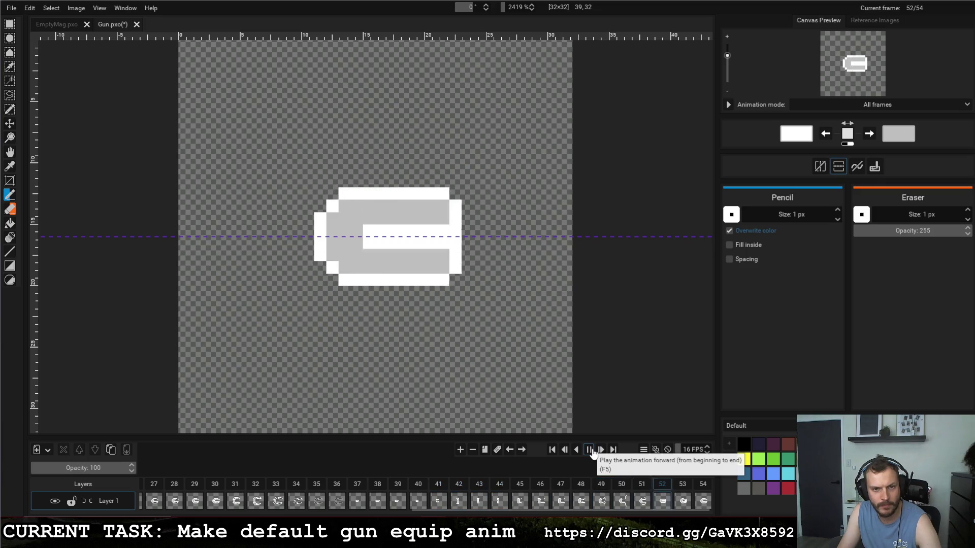
click(365, 487)
click(588, 450)
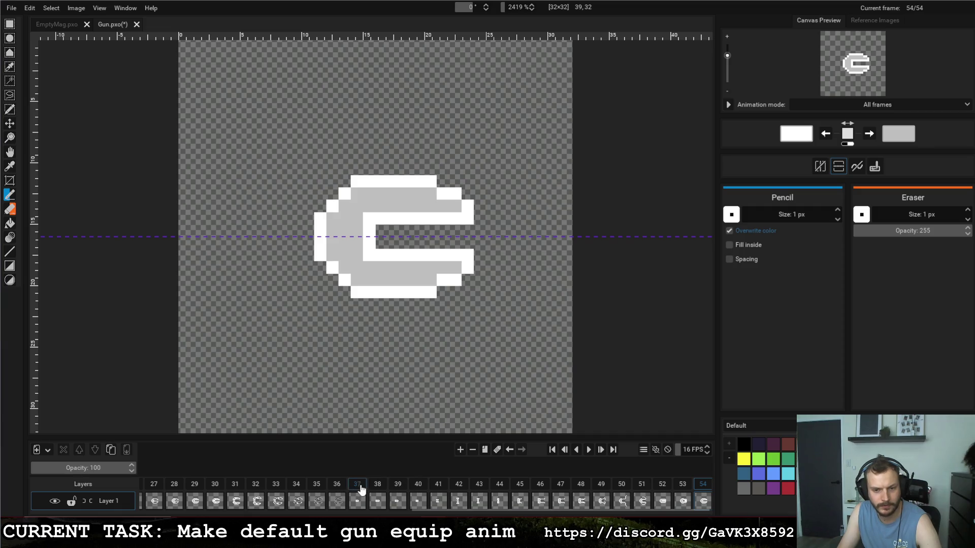
click(358, 495)
click(588, 450)
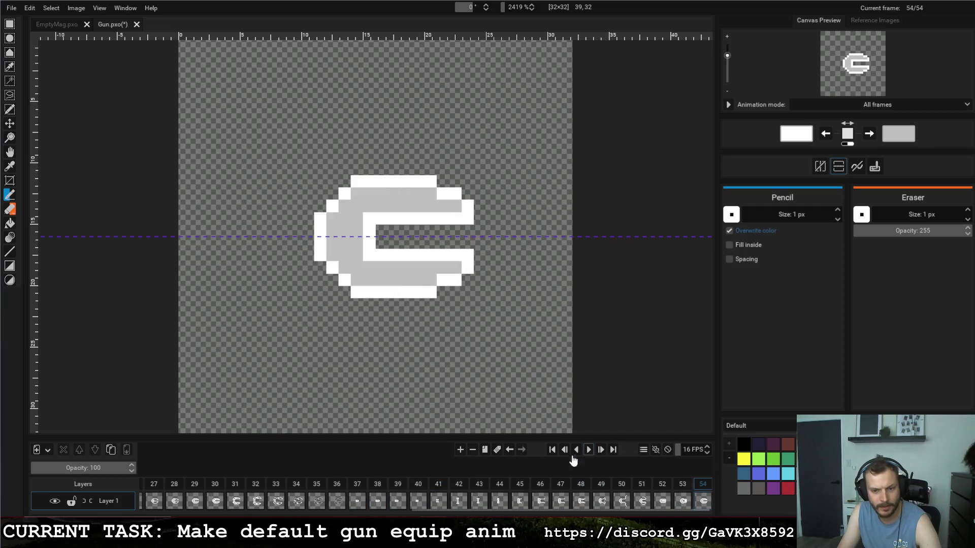
drag(584, 489, 619, 488)
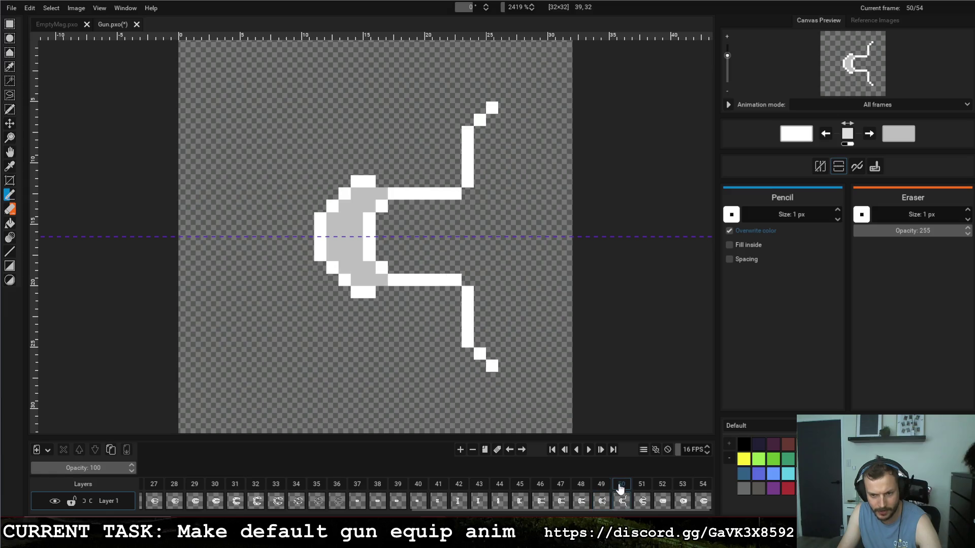
click(604, 488)
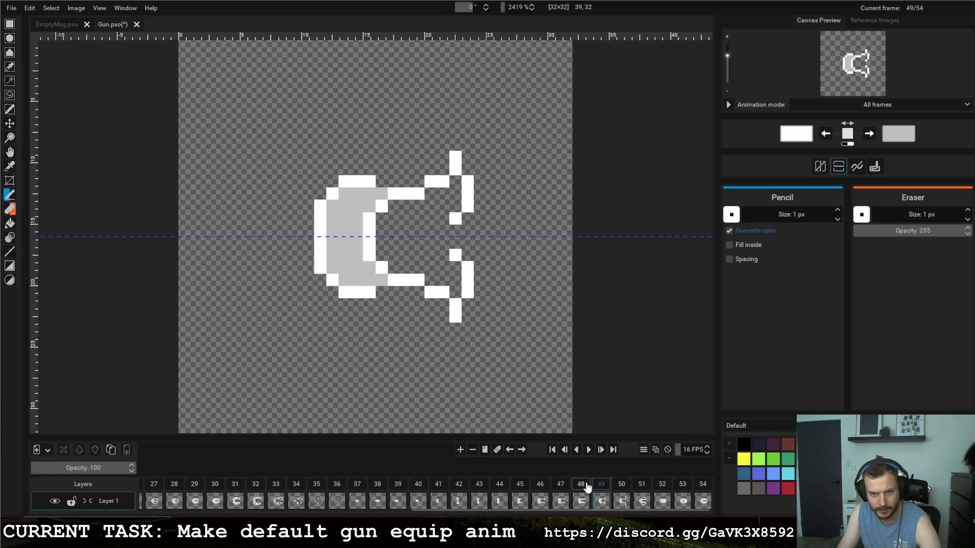
Step: Duplicate frame 49 as frame 50 and erase its right-hand prong tips, mirrored
click(489, 452)
mouse_move(455, 256)
mouse_down()
mouse_move(463, 292)
mouse_move(480, 304)
mouse_move(492, 264)
mouse_up()
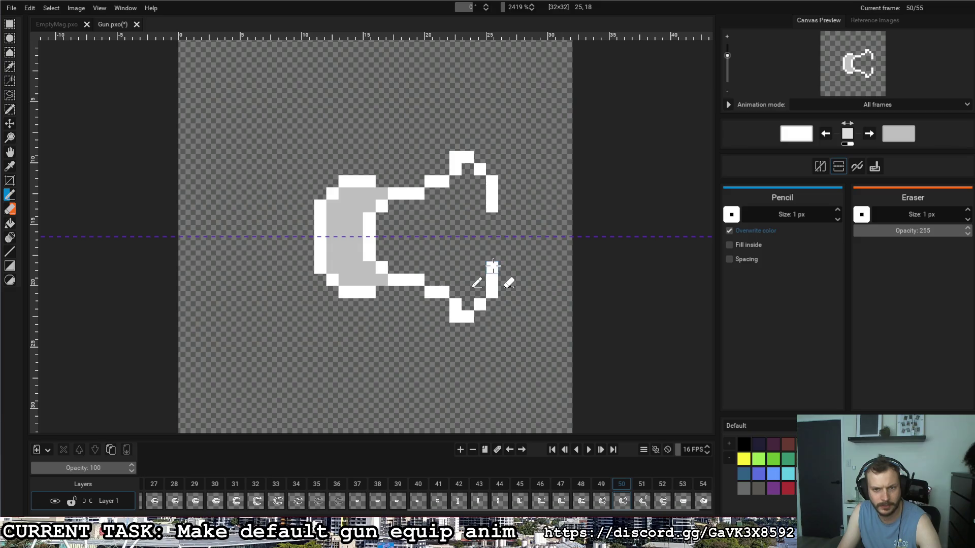
click(642, 488)
click(664, 486)
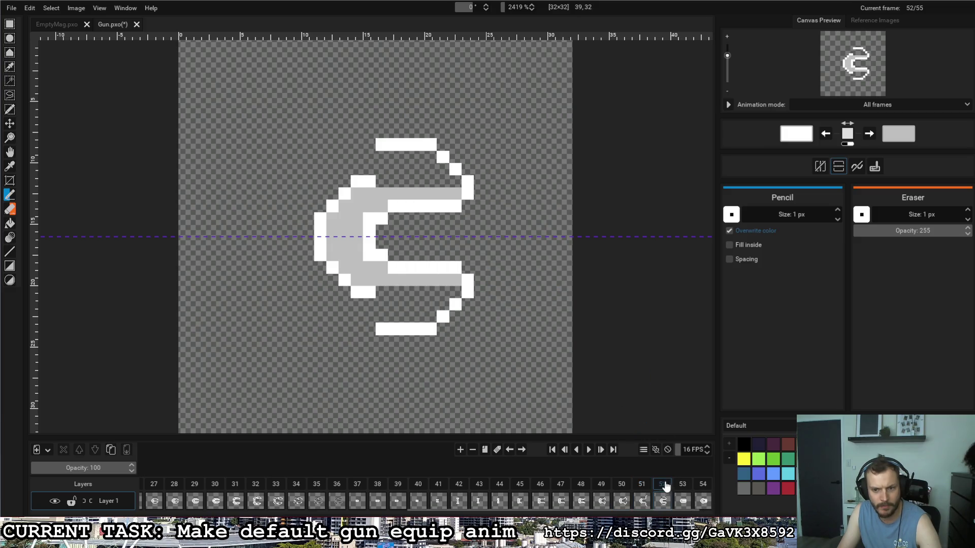
Step: Step through frames 46 to 53 to compare the retracting barrel
click(584, 486)
click(601, 486)
click(621, 487)
click(642, 486)
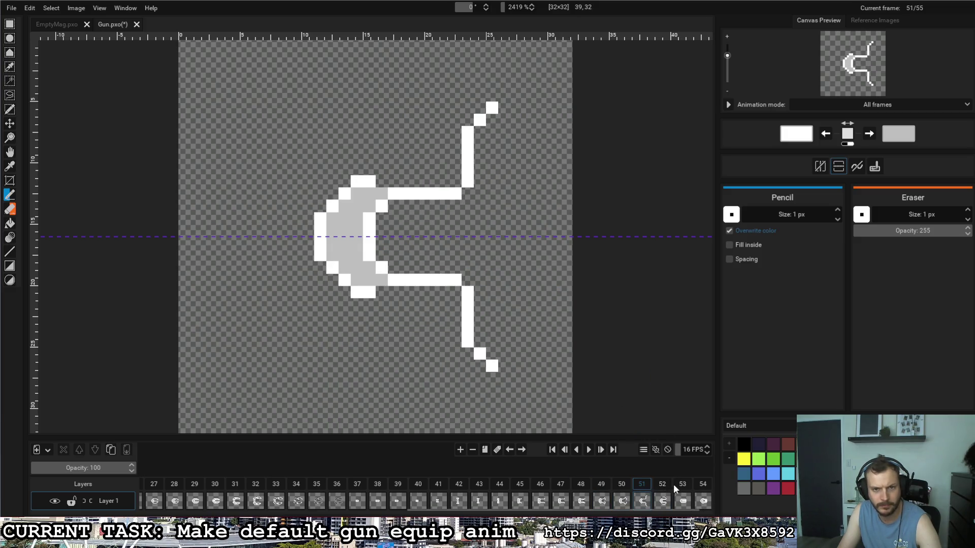
click(662, 487)
click(540, 486)
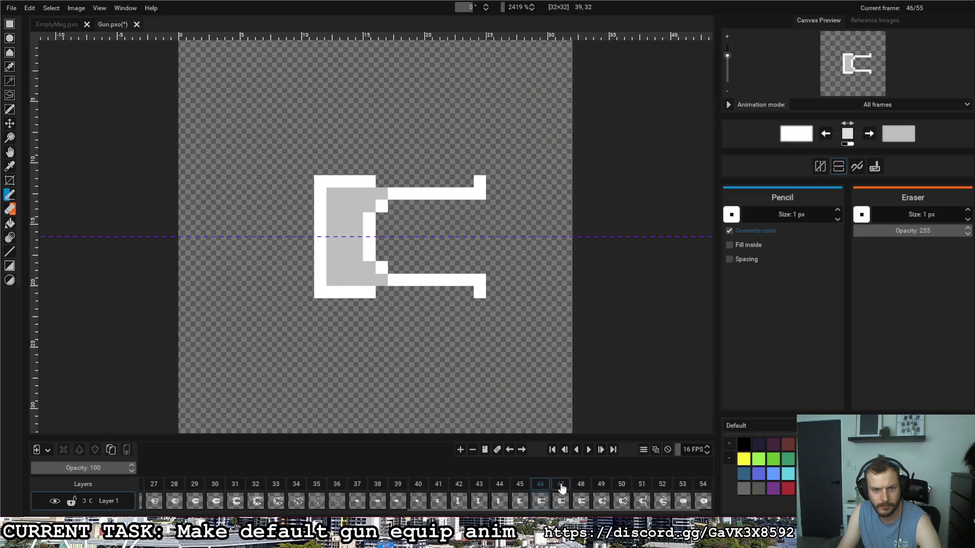
click(561, 486)
click(580, 487)
click(615, 486)
click(642, 486)
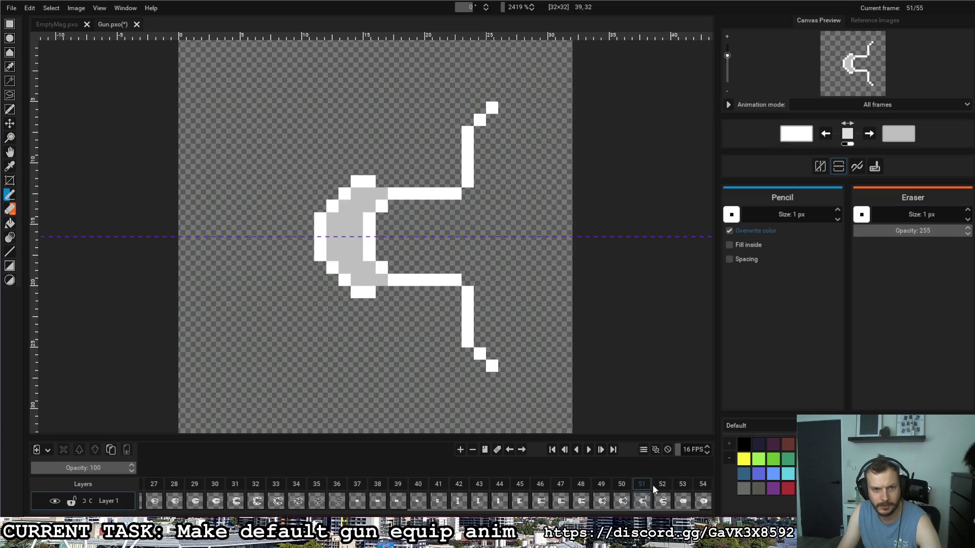
click(659, 487)
click(683, 486)
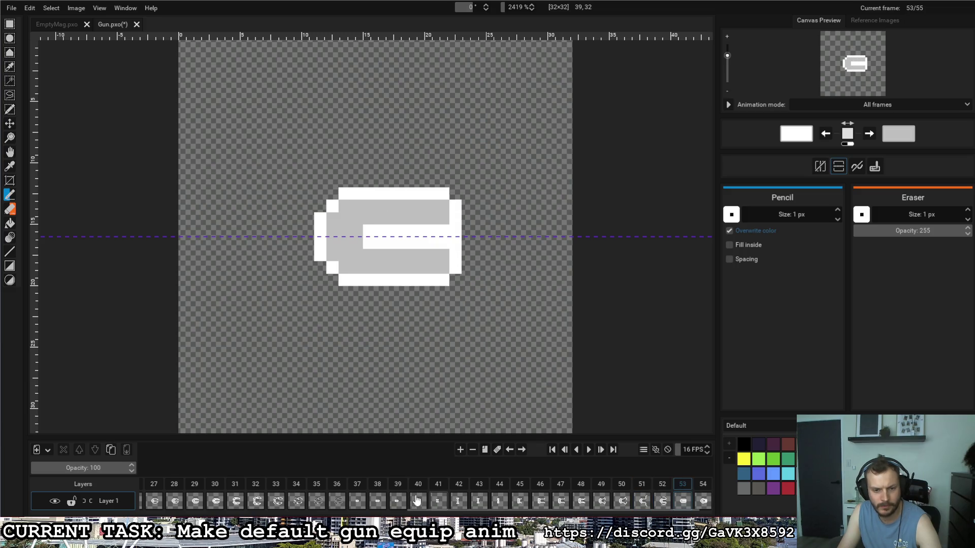
Step: Play the animation from frame 37 through to frame 55 several times
click(354, 485)
click(589, 450)
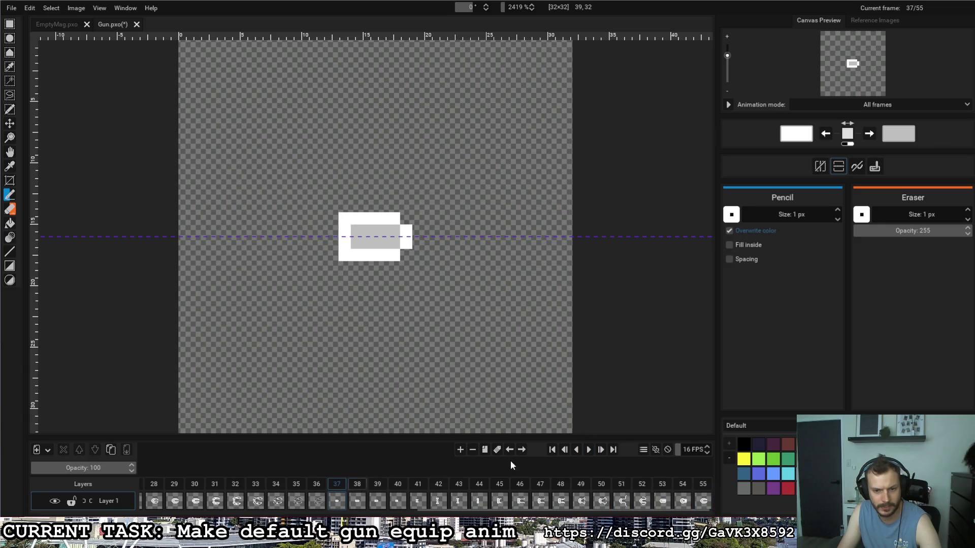
click(589, 450)
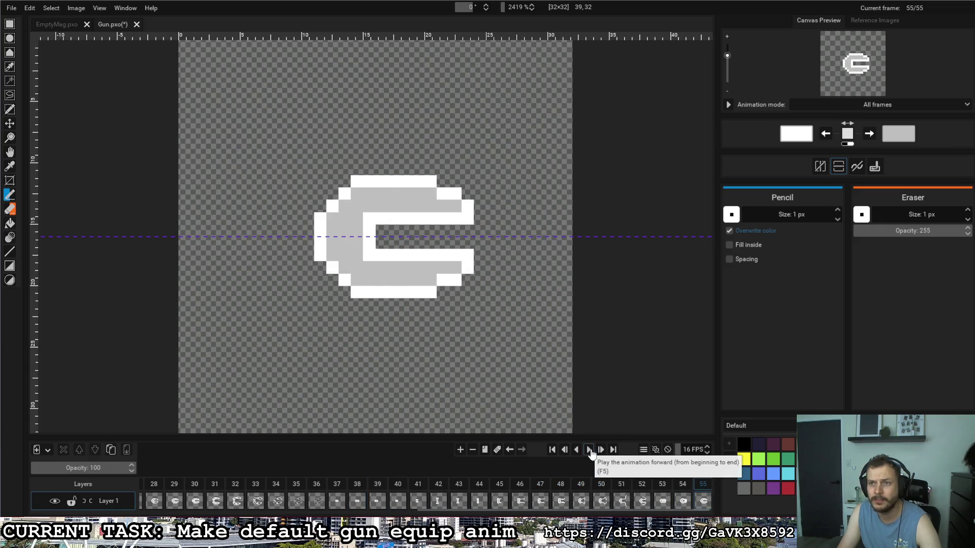
click(337, 484)
click(589, 450)
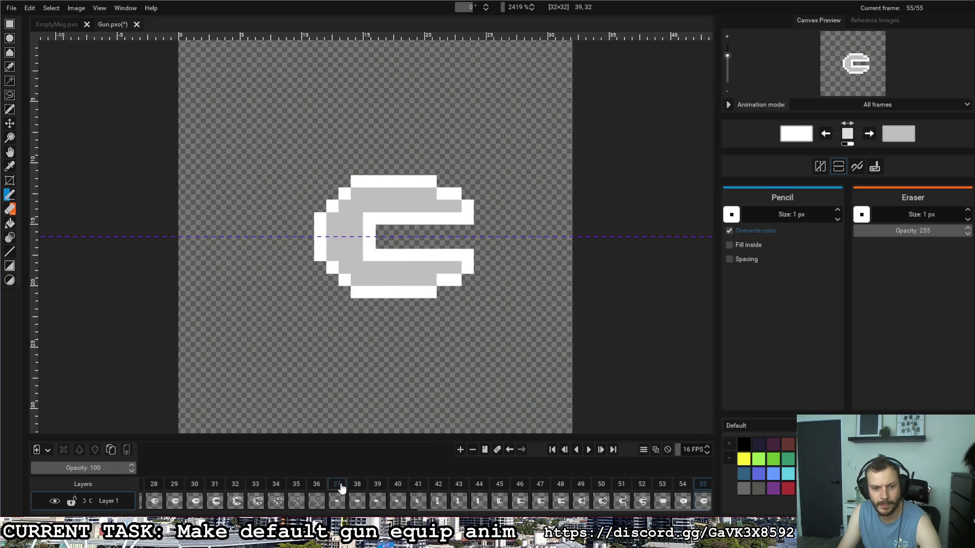
click(338, 485)
click(589, 450)
click(330, 484)
click(589, 450)
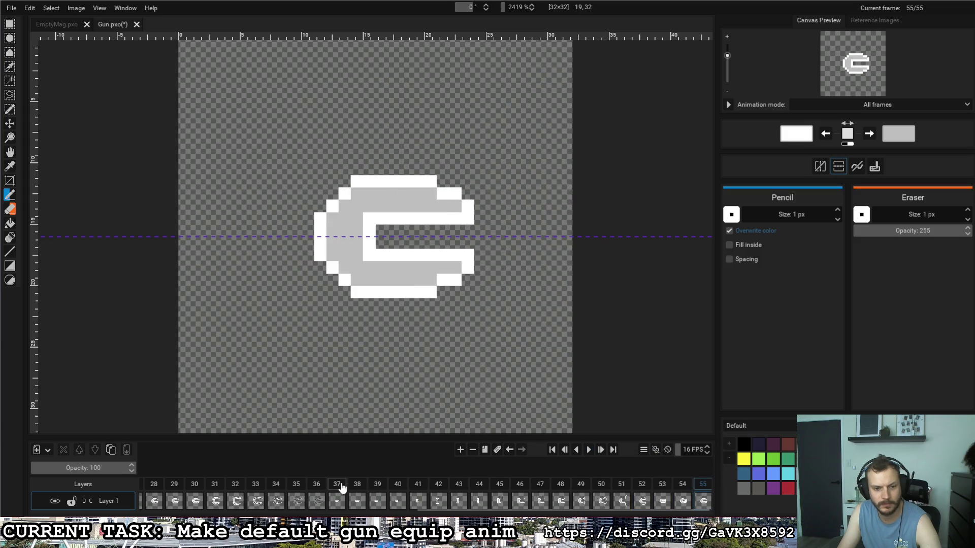
Step: Keep replaying the equip animation from frame 37, stopping playback in between
click(335, 484)
click(588, 451)
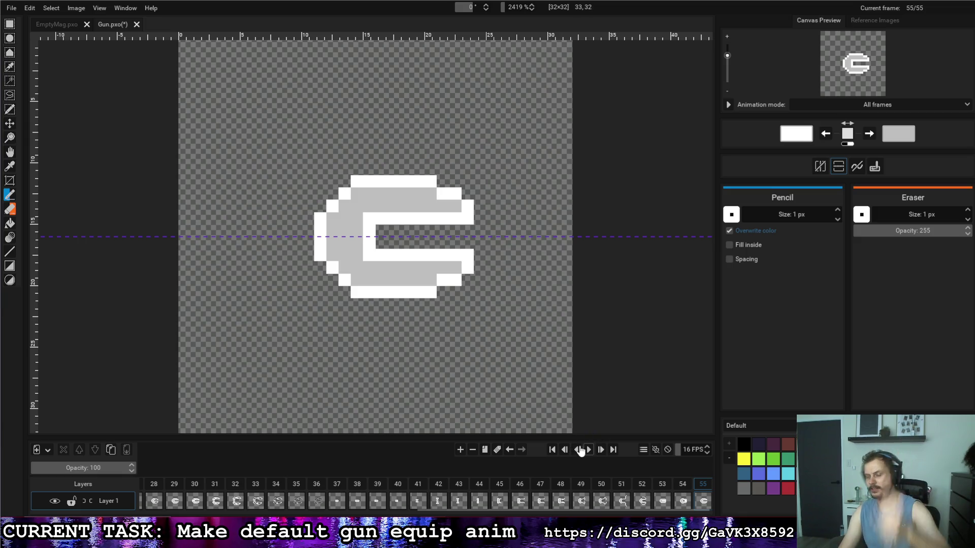
click(338, 485)
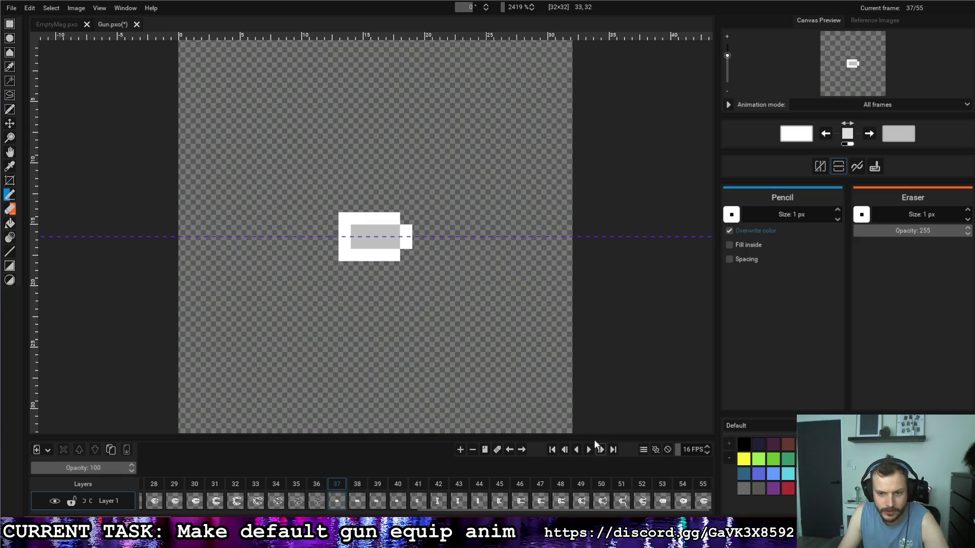
click(588, 451)
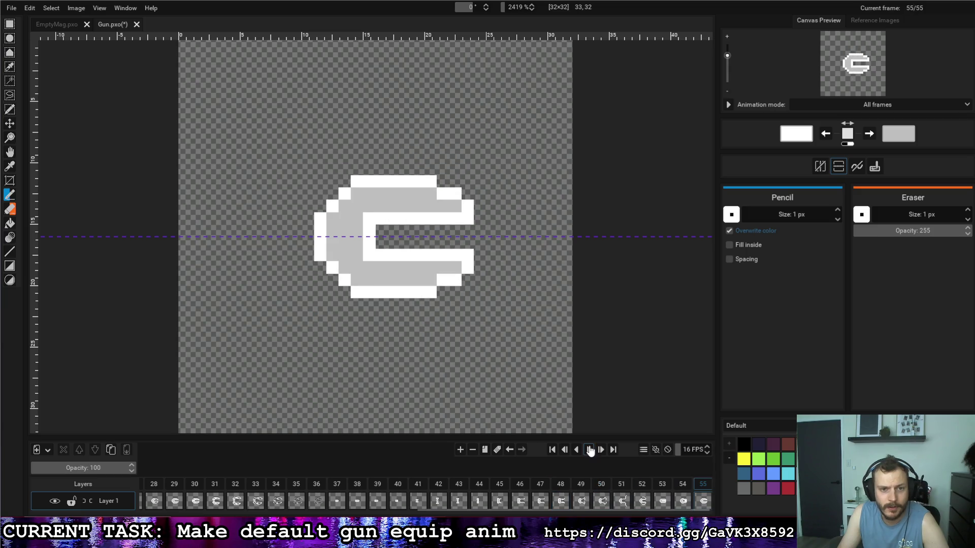
click(588, 450)
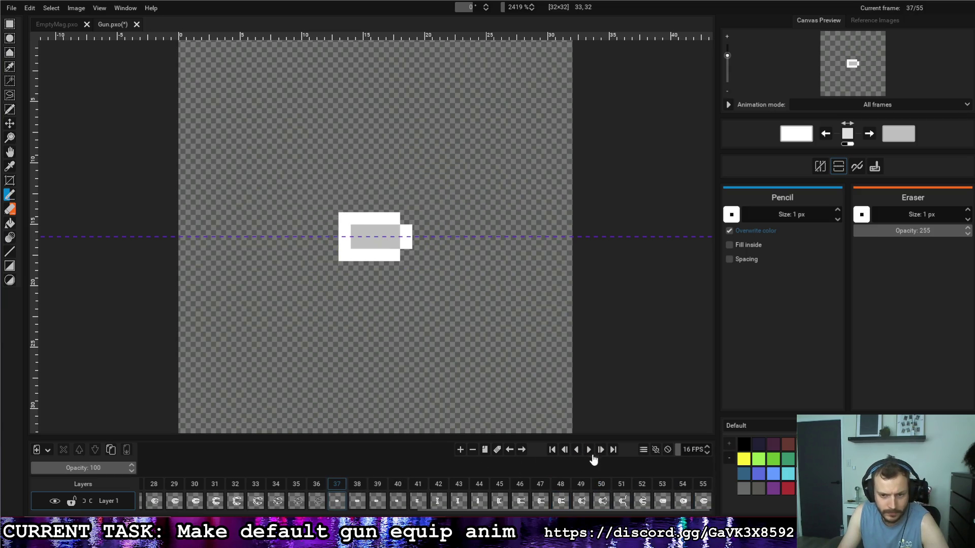
click(585, 453)
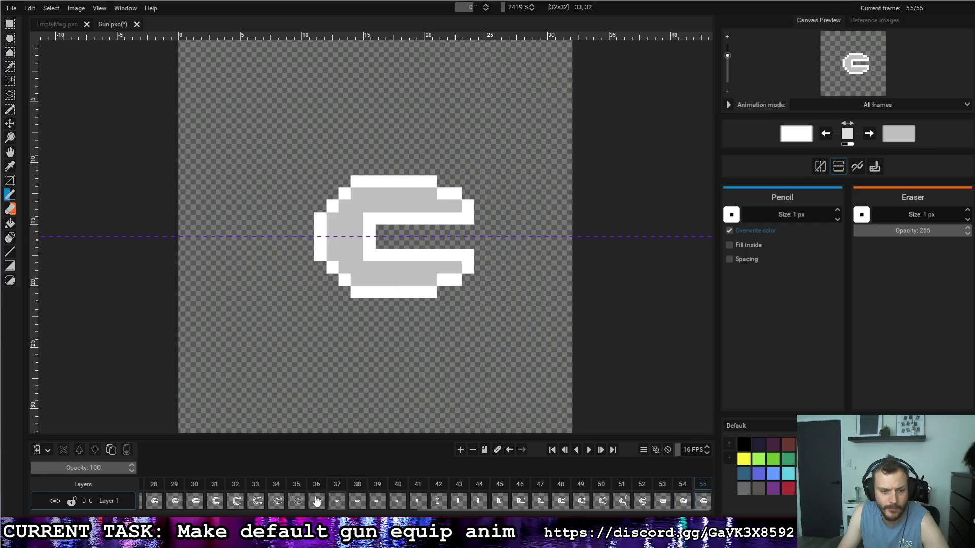
click(343, 490)
click(587, 452)
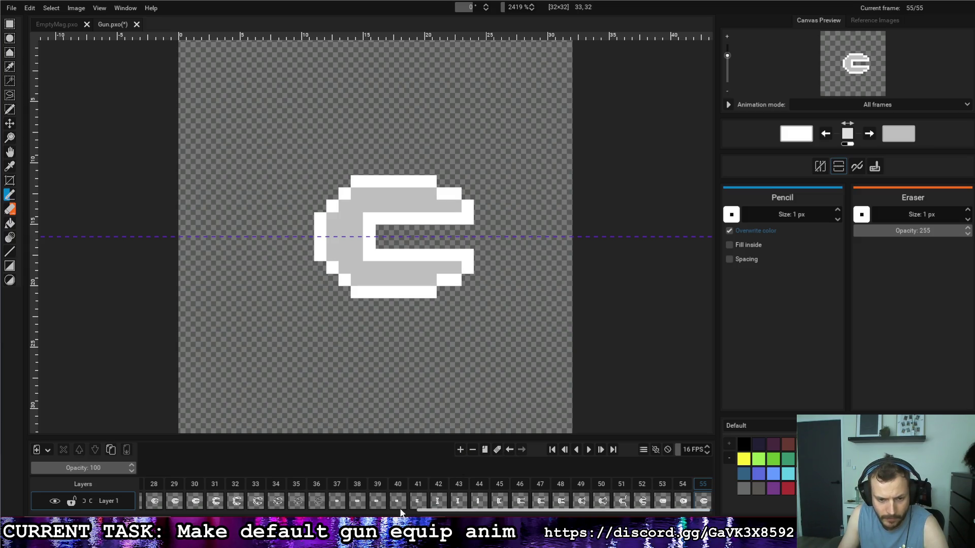
Step: Duplicate the closed-gun frame 37, move the copy to the end, and preview
click(336, 493)
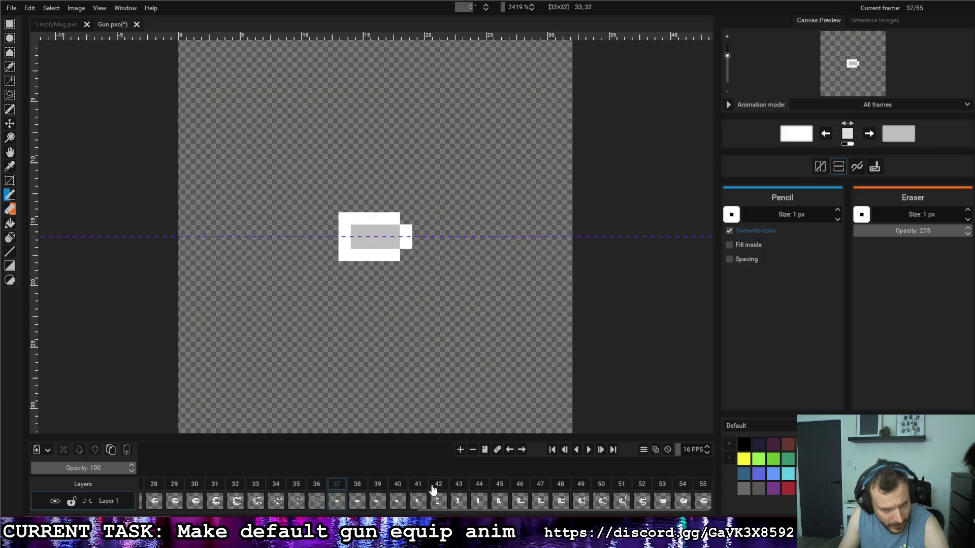
click(484, 451)
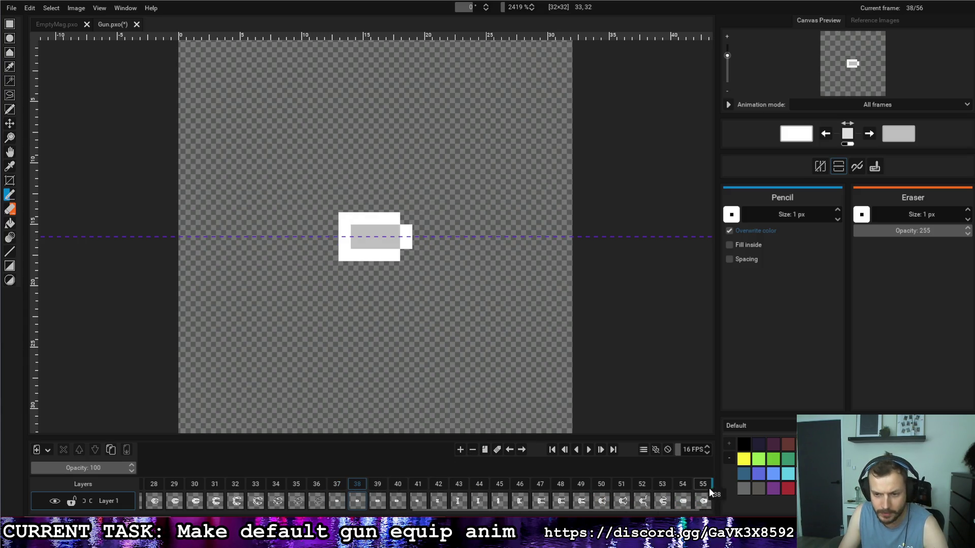
drag(711, 491, 711, 490)
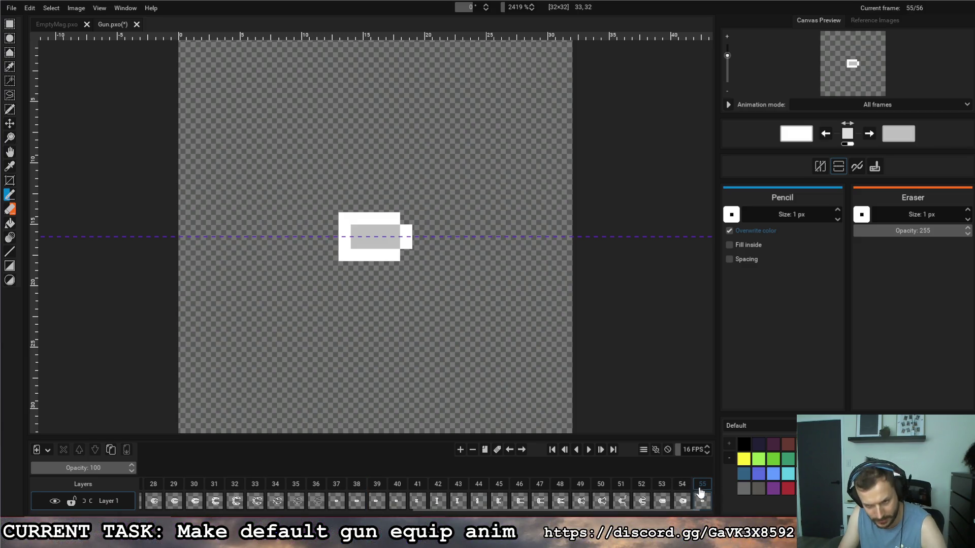
click(315, 500)
click(336, 500)
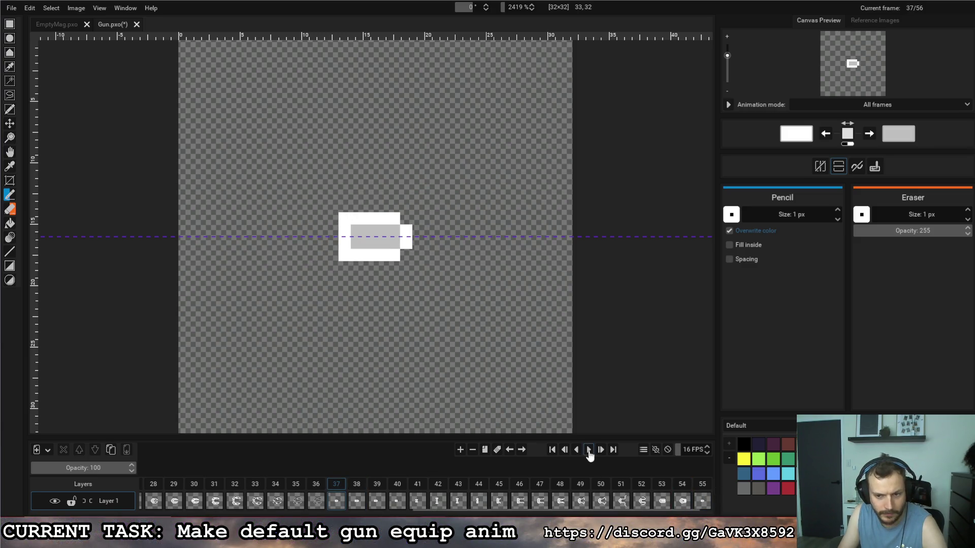
click(589, 451)
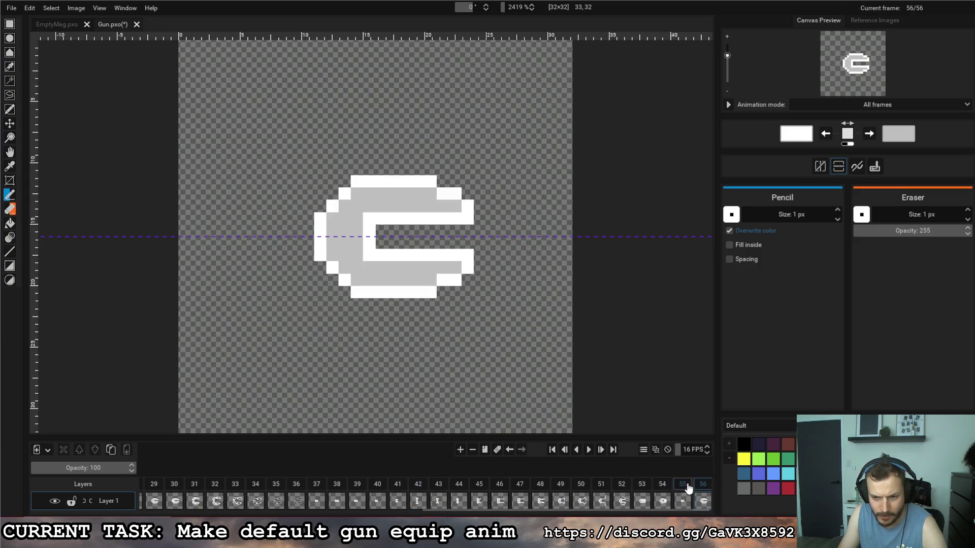
Step: Swap the last two frames so the closed gun follows frame 55's spread C shape
drag(704, 484, 704, 484)
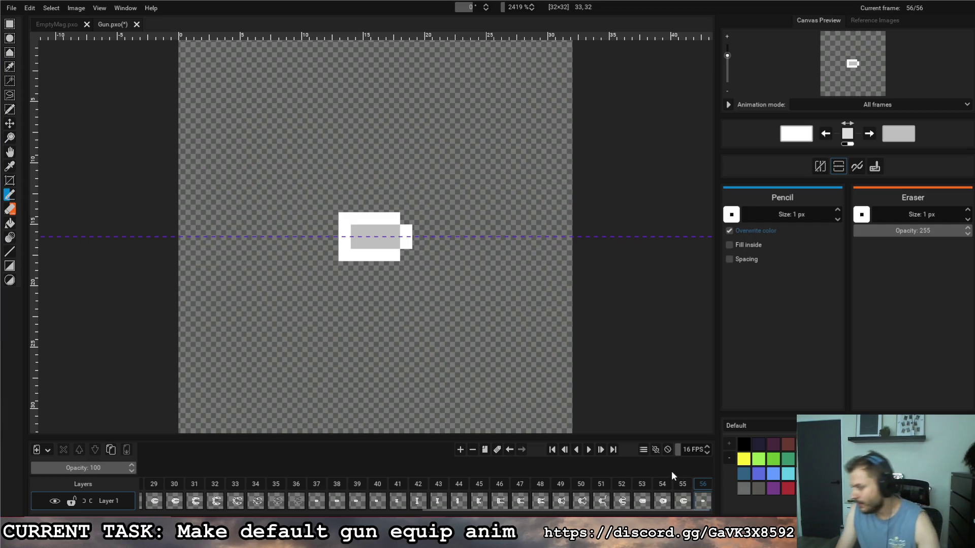
click(681, 487)
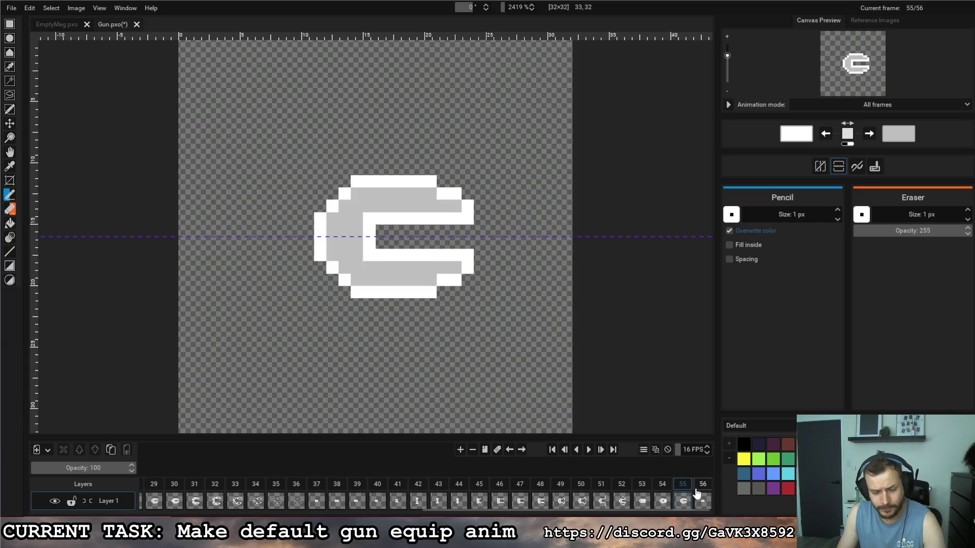
key(ctrl+Right)
click(677, 488)
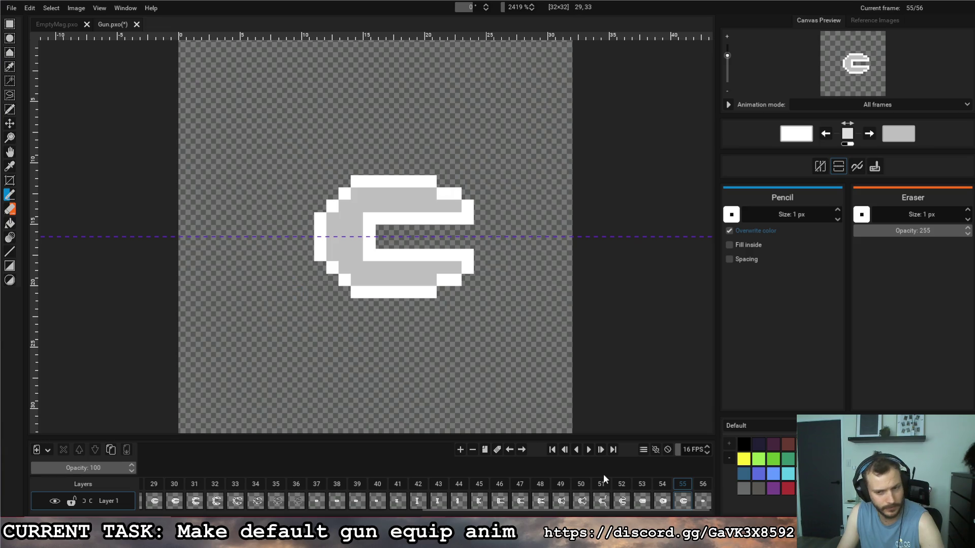
Step: Duplicate frame 55 as frame 56, erase barrel pixels and shift the side columns one pixel inward
click(485, 452)
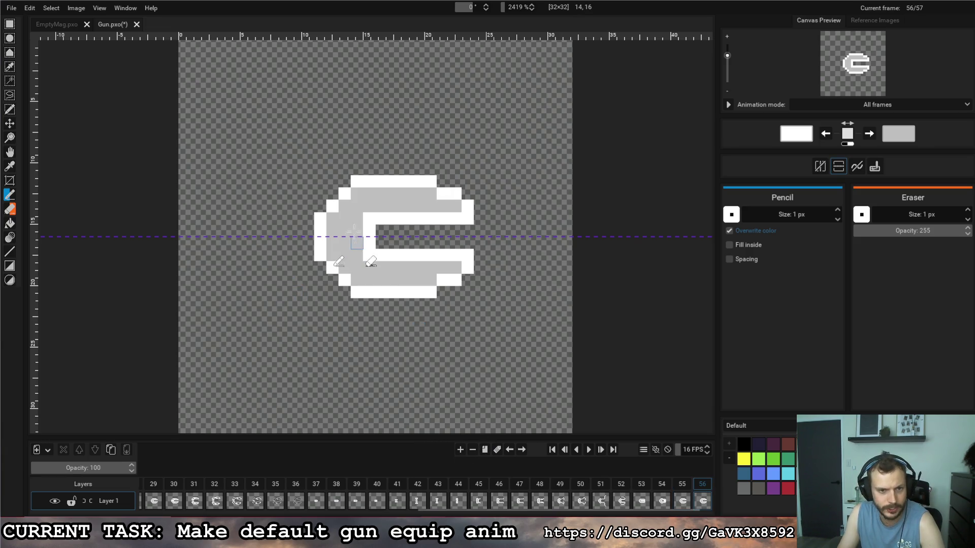
right_click(369, 193)
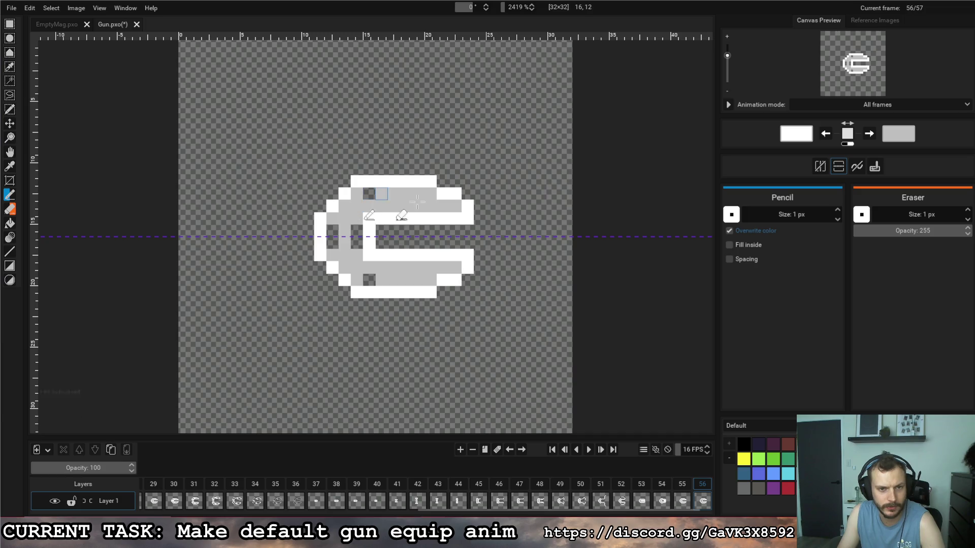
right_click(443, 205)
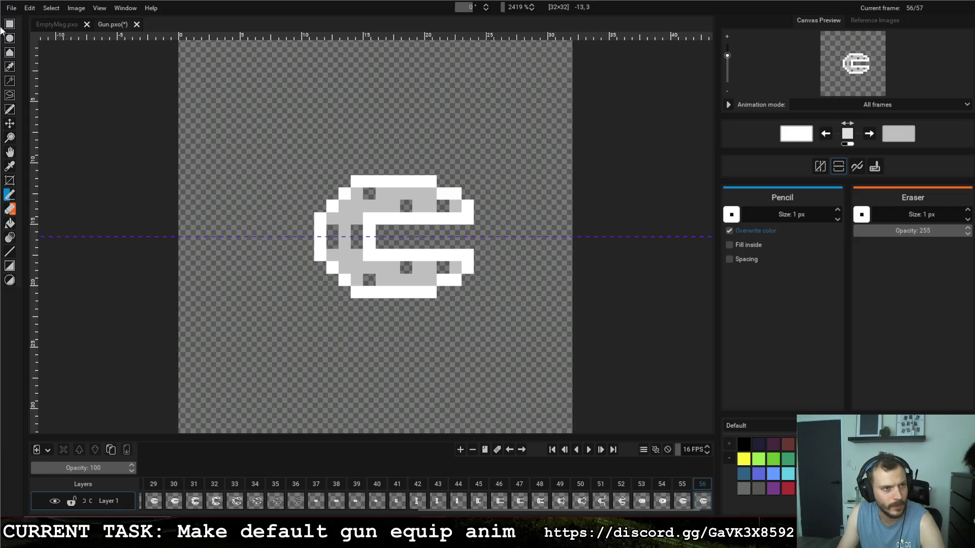
key(r)
drag(465, 180, 438, 296)
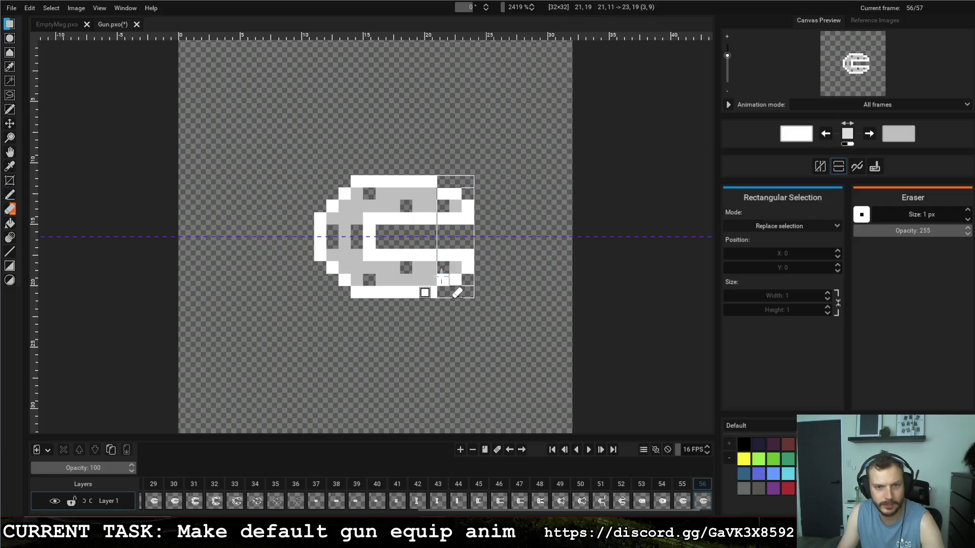
drag(456, 219, 443, 218)
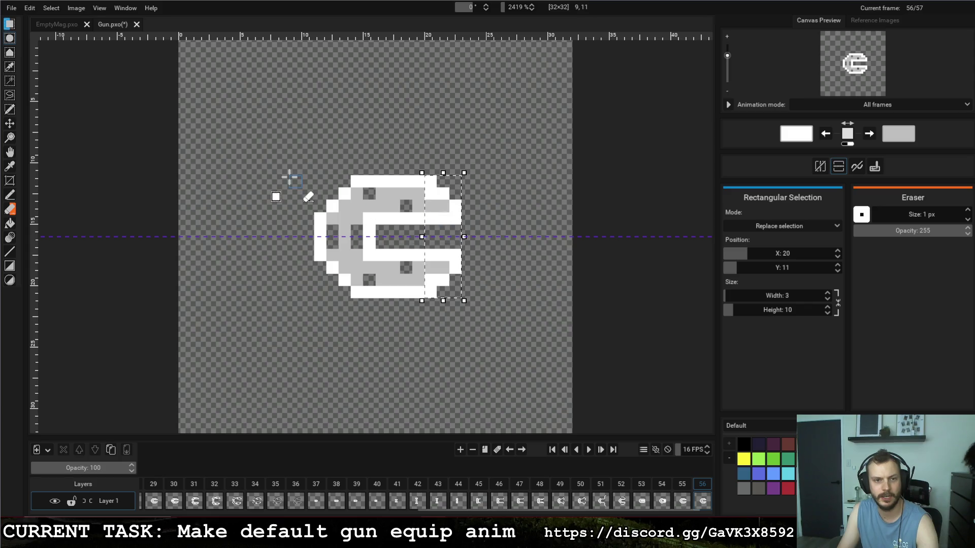
click(308, 192)
mouse_move(298, 198)
mouse_down()
mouse_move(327, 281)
mouse_move(350, 276)
mouse_move(320, 266)
mouse_up()
drag(559, 211, 572, 262)
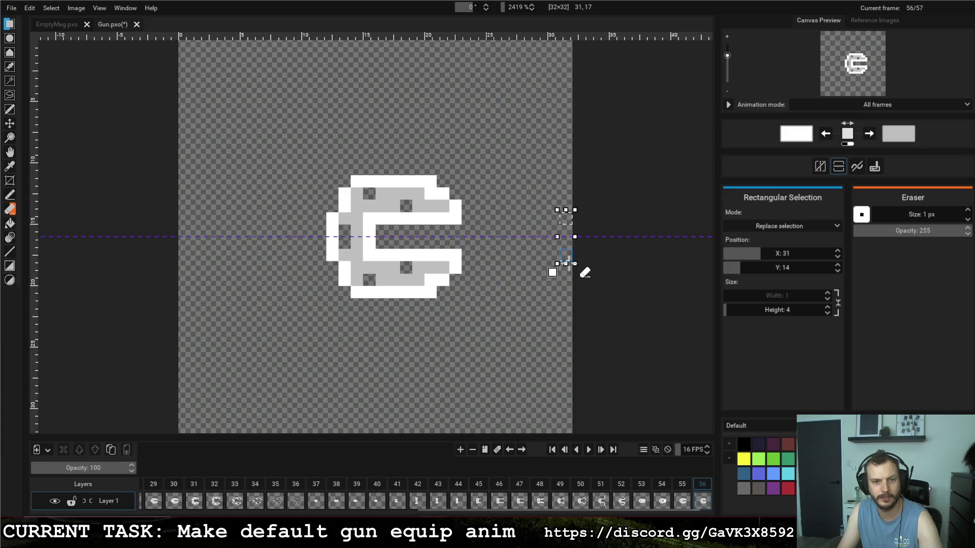
Step: Compare frame 56 against frame 55 and undo the last selection change
click(681, 488)
click(662, 487)
click(682, 488)
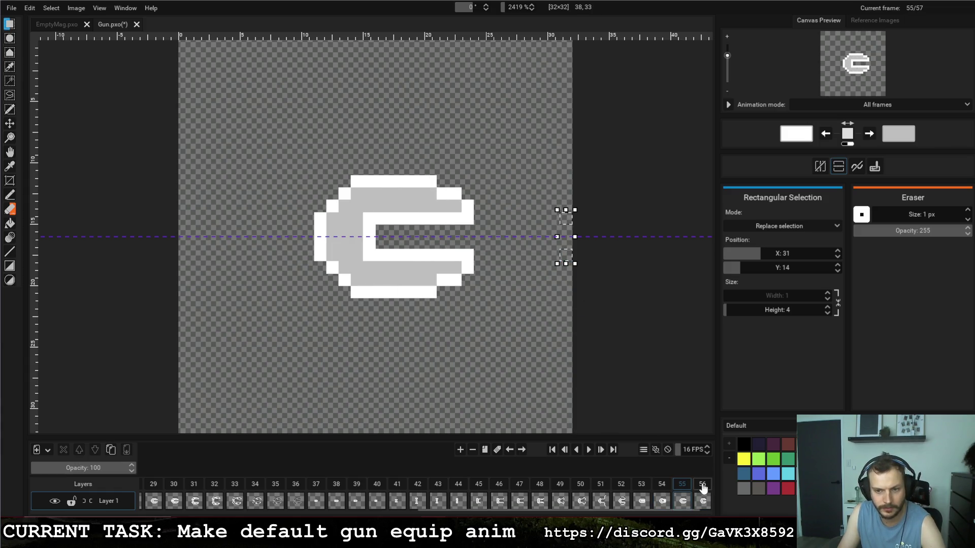
click(703, 487)
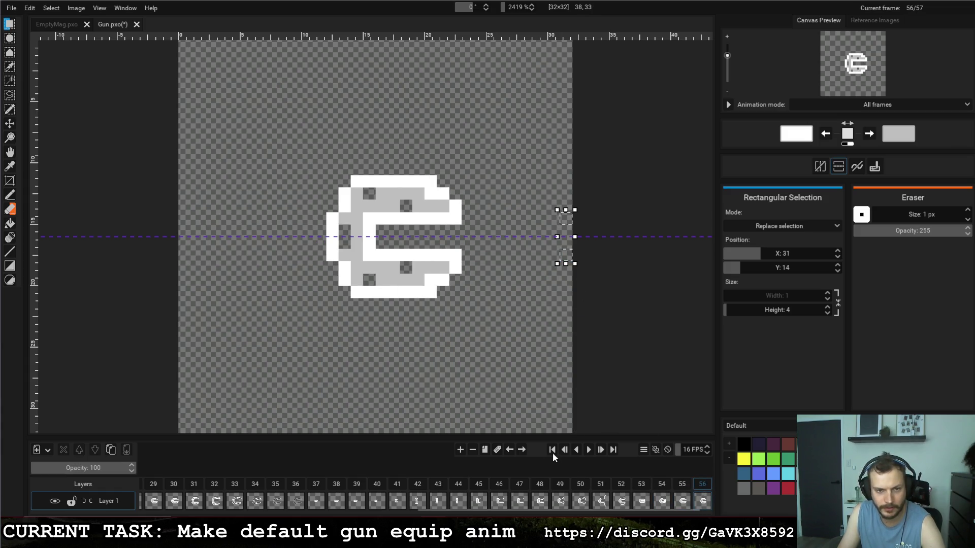
key(ctrl+v)
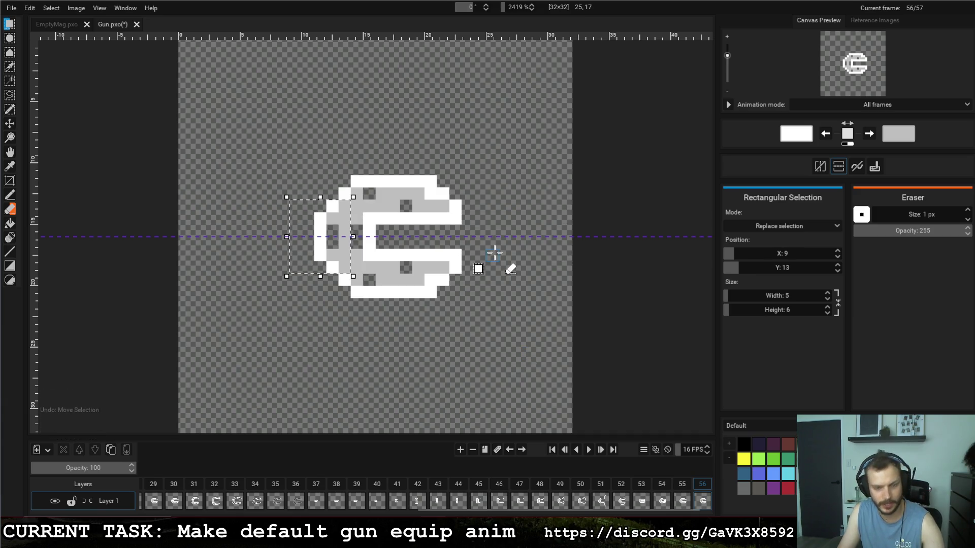
Step: Duplicate frame 56 as frame 57 and commit the moved left columns
click(486, 450)
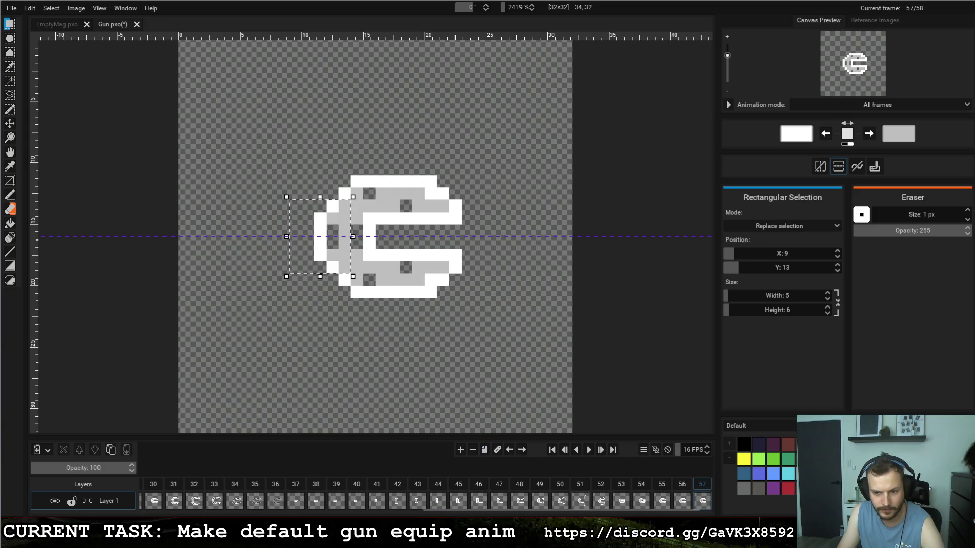
click(702, 501)
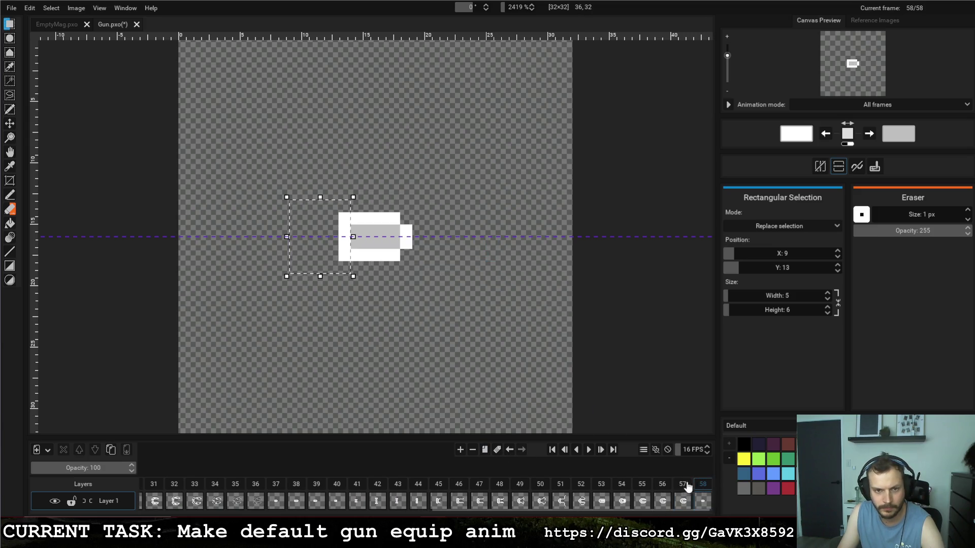
click(682, 501)
click(459, 183)
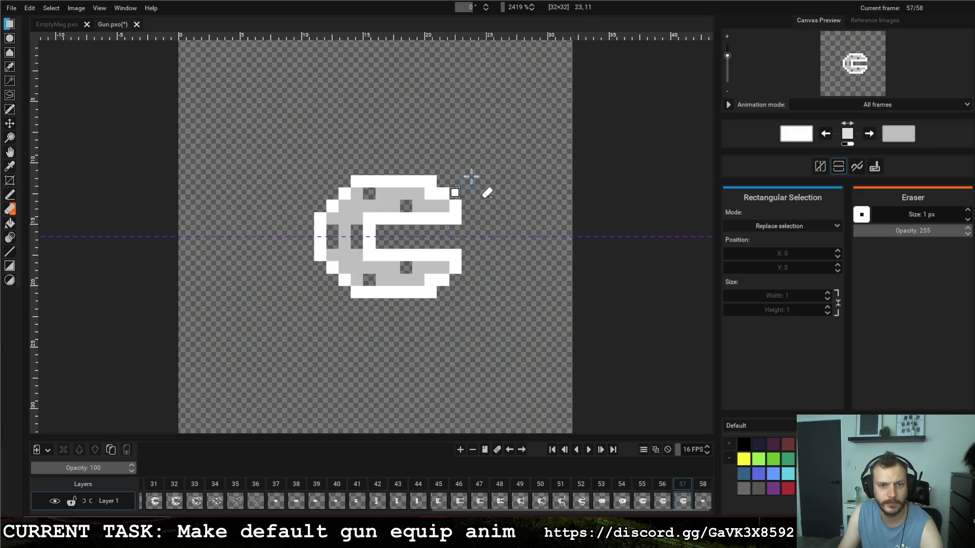
mouse_move(474, 179)
mouse_down()
mouse_move(317, 217)
mouse_move(316, 294)
mouse_up()
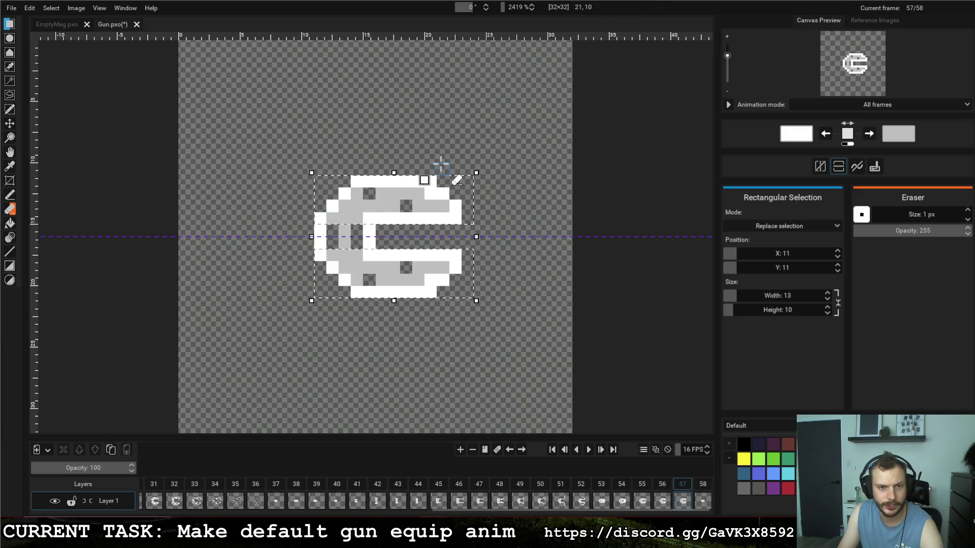
click(486, 151)
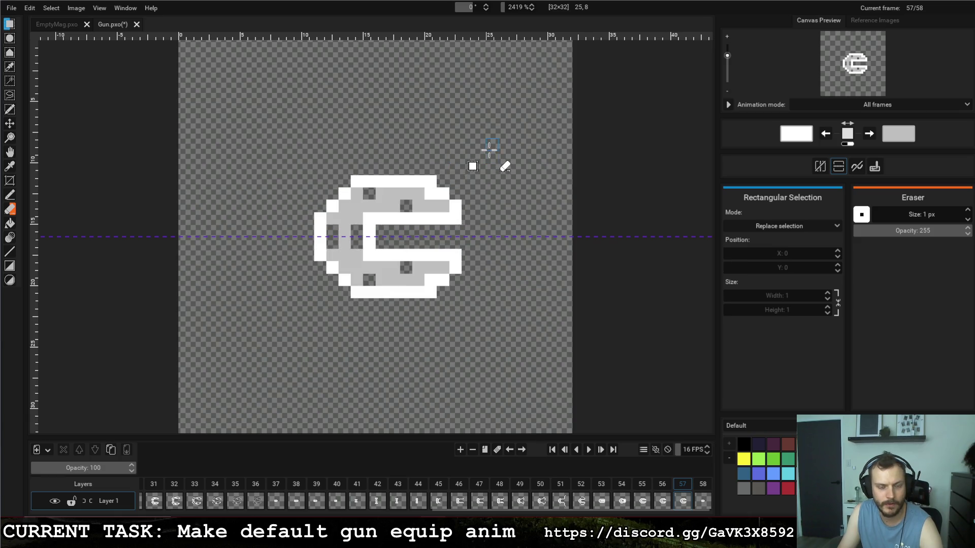
Step: On frame 57, move the upper part down and the lower part up one pixel, then erase a stray pixel
mouse_move(489, 167)
mouse_down()
mouse_move(296, 235)
mouse_move(300, 274)
mouse_up()
key(Down)
drag(399, 286, 492, 305)
mouse_move(423, 309)
mouse_down()
mouse_move(315, 272)
mouse_move(294, 253)
mouse_up()
key(Up)
click(394, 237)
mouse_move(394, 237)
mouse_down()
mouse_move(360, 257)
mouse_move(333, 231)
mouse_move(343, 252)
mouse_move(324, 243)
mouse_move(363, 268)
mouse_move(416, 254)
mouse_move(432, 216)
mouse_move(454, 225)
mouse_move(464, 275)
mouse_up()
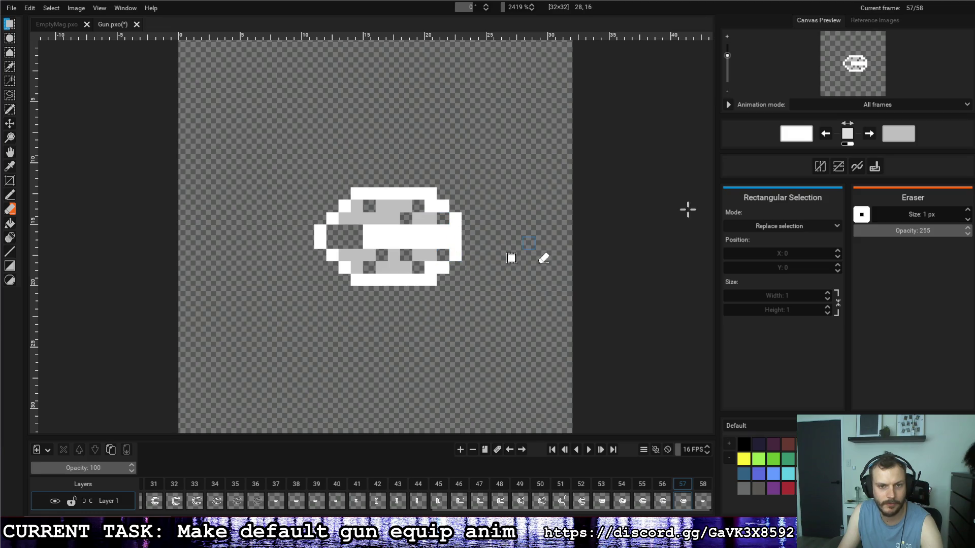
Step: On frame 56, paint the dark spots and inner white bar grey
click(703, 488)
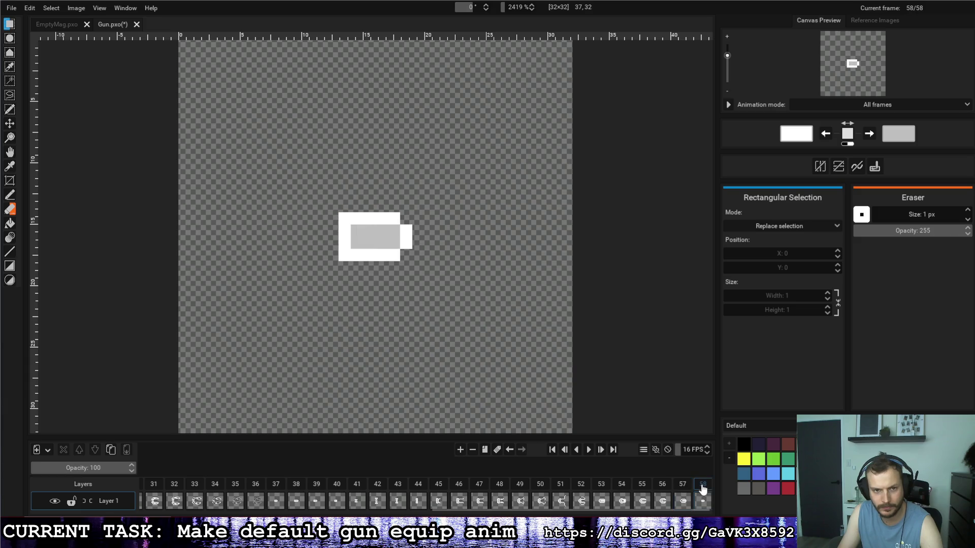
click(674, 487)
click(641, 487)
click(663, 488)
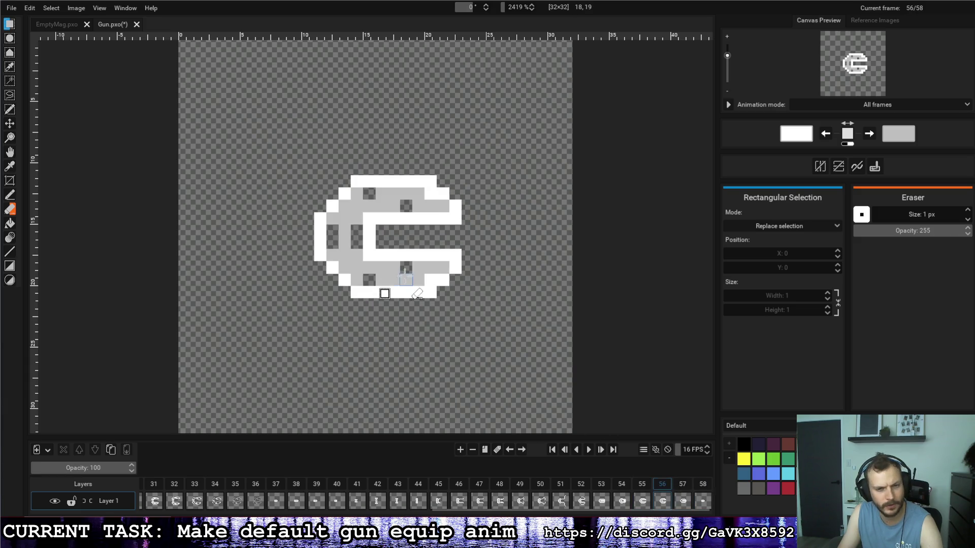
key(x)
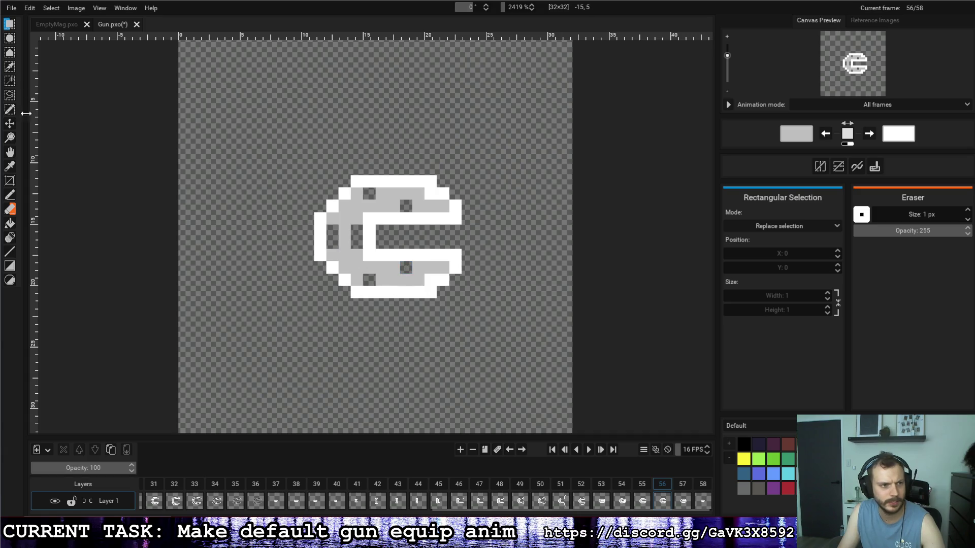
click(10, 196)
click(406, 267)
click(369, 279)
drag(357, 259, 335, 236)
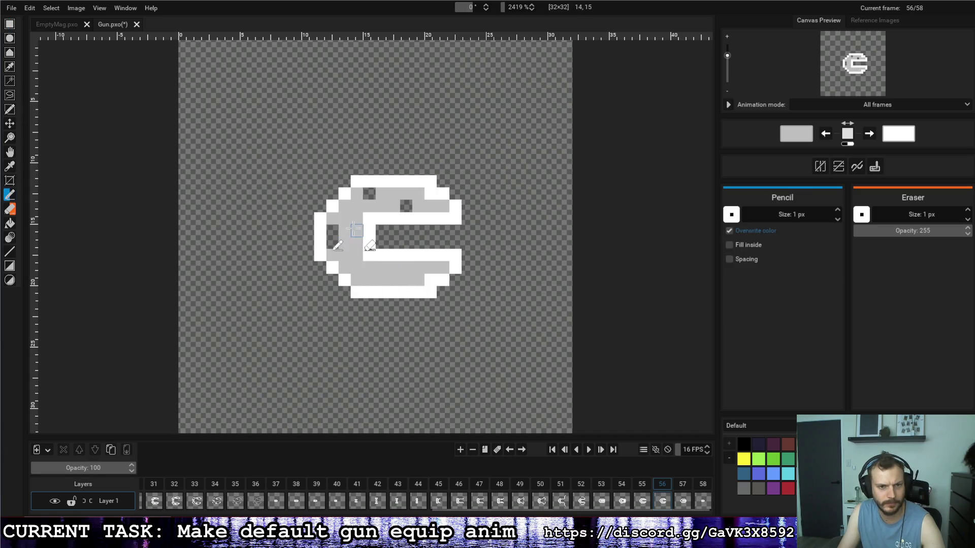
click(406, 205)
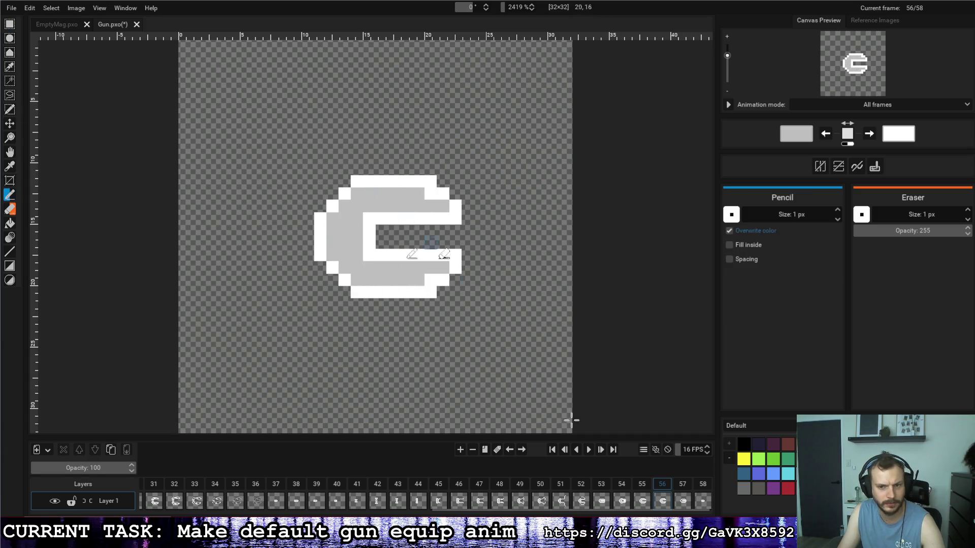
Step: On frame 57, fill the upper band, inner dark pixels and lower band solid grey
click(692, 488)
mouse_move(440, 219)
mouse_down()
mouse_move(363, 219)
mouse_move(419, 207)
mouse_up()
mouse_move(352, 233)
mouse_down()
mouse_move(333, 239)
mouse_move(443, 256)
mouse_up()
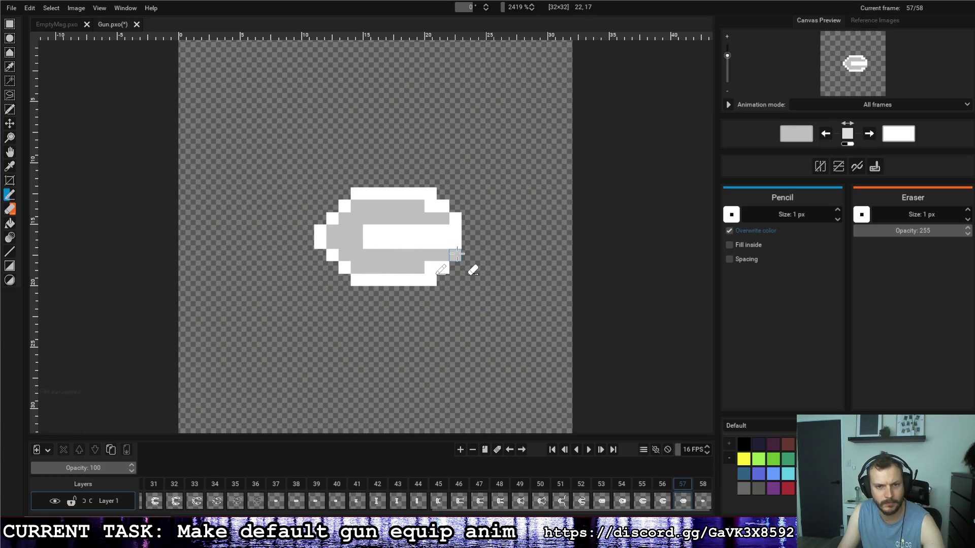
key(x)
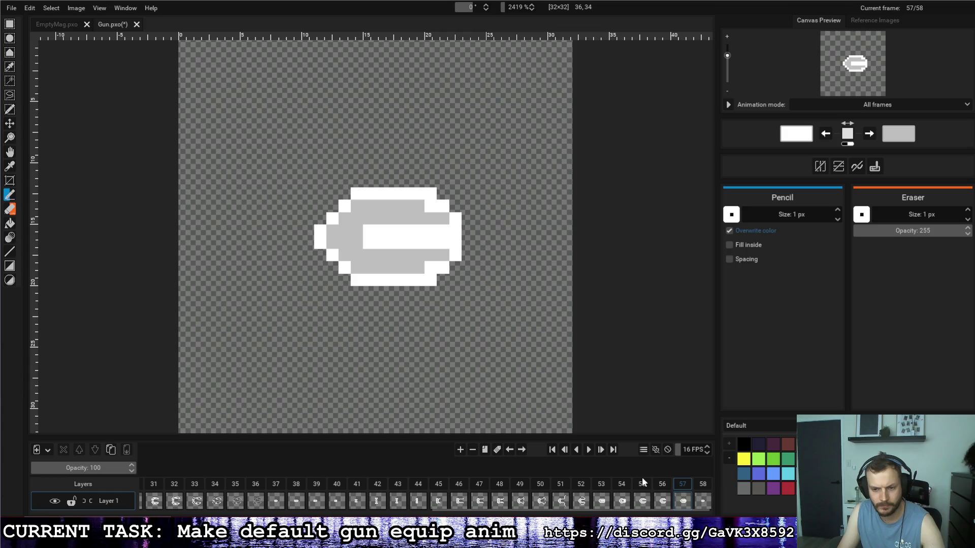
Step: Nudge frame 57's right edge column one pixel left
click(663, 486)
click(681, 487)
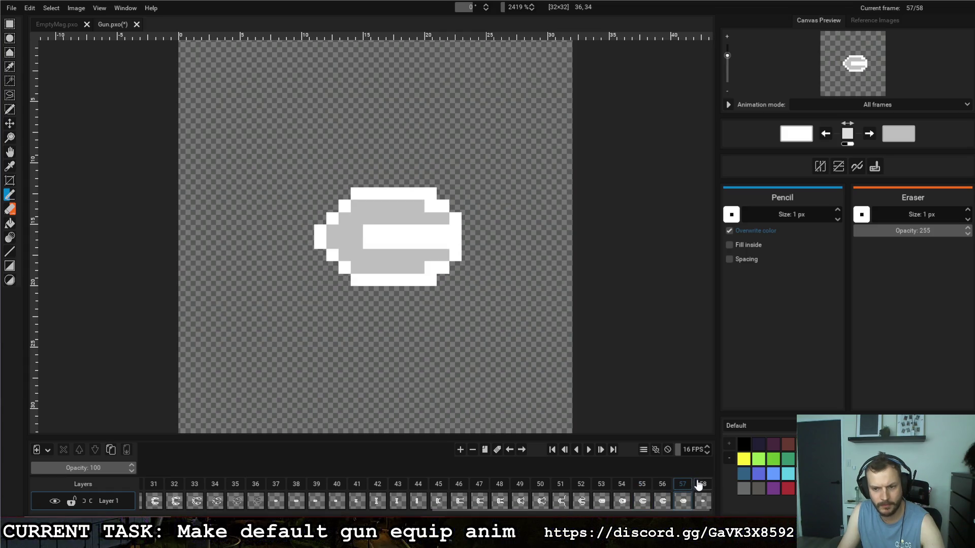
click(703, 488)
click(682, 486)
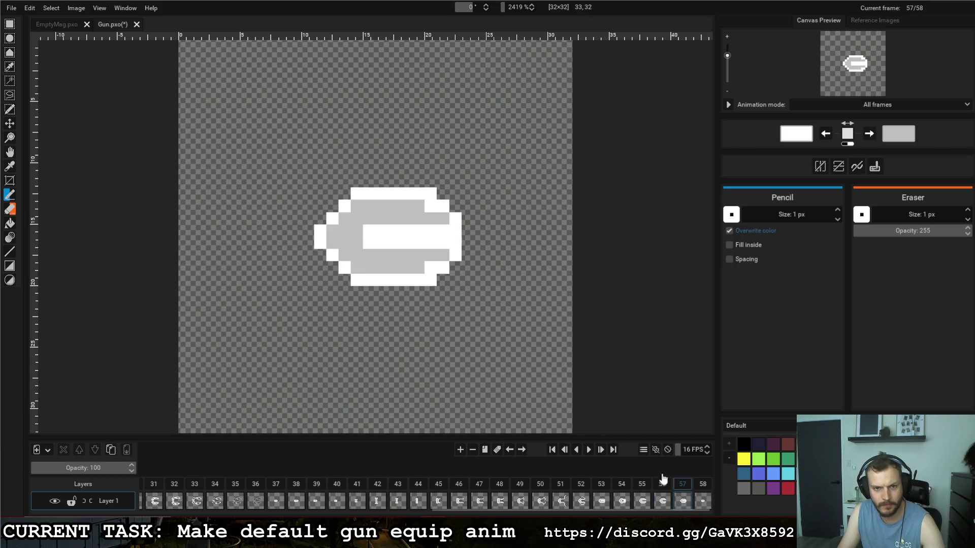
click(9, 24)
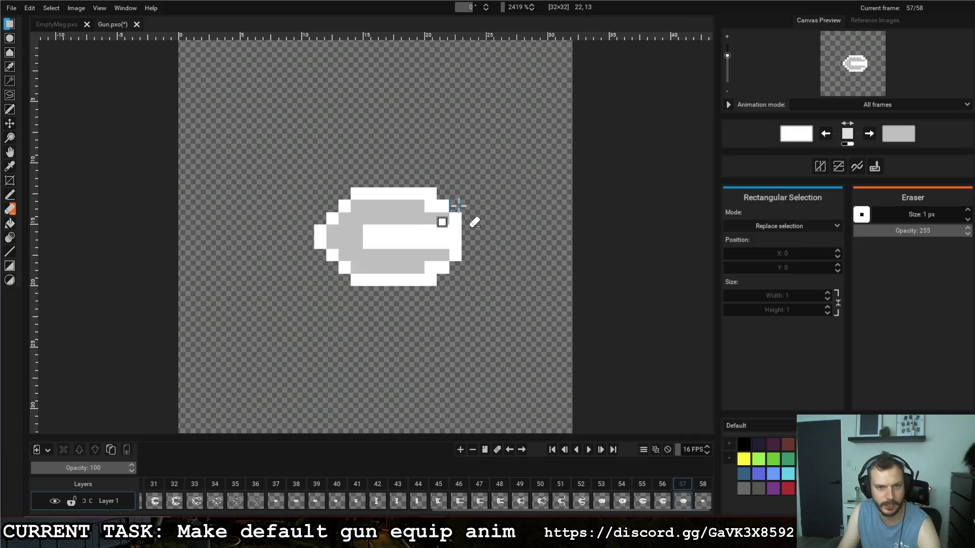
drag(443, 207, 440, 268)
key(Left)
key(ctrl+d)
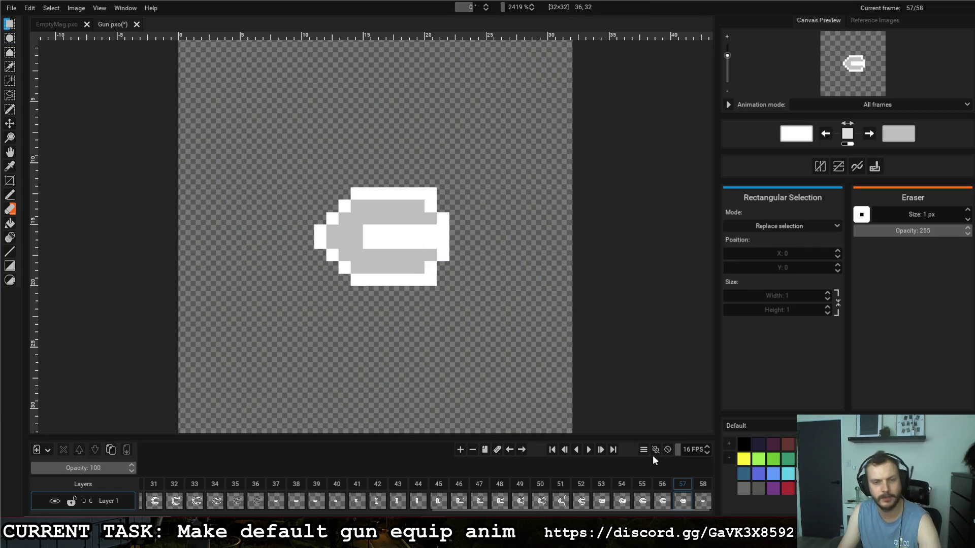
Step: Remove frame 57's extra left white column, check the motion, and duplicate it as frame 58
click(703, 485)
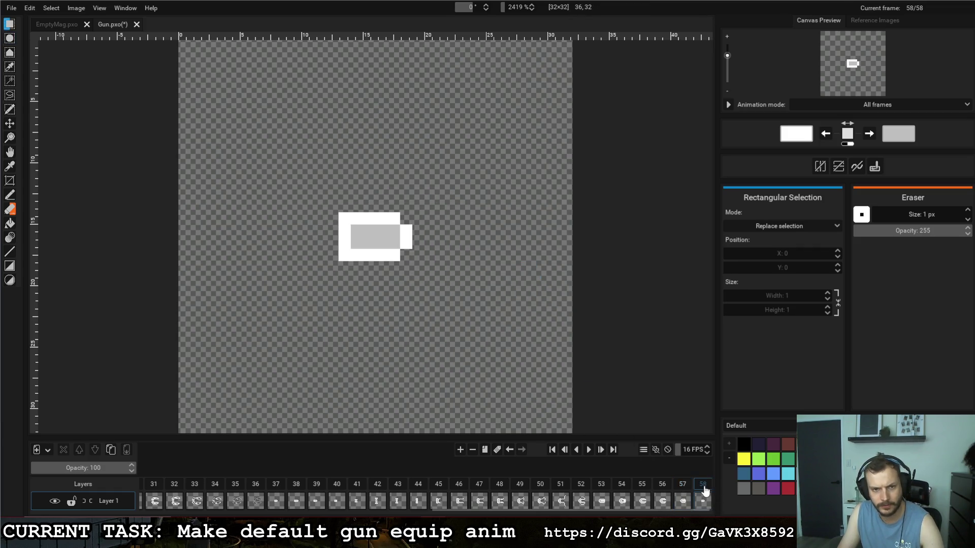
click(685, 487)
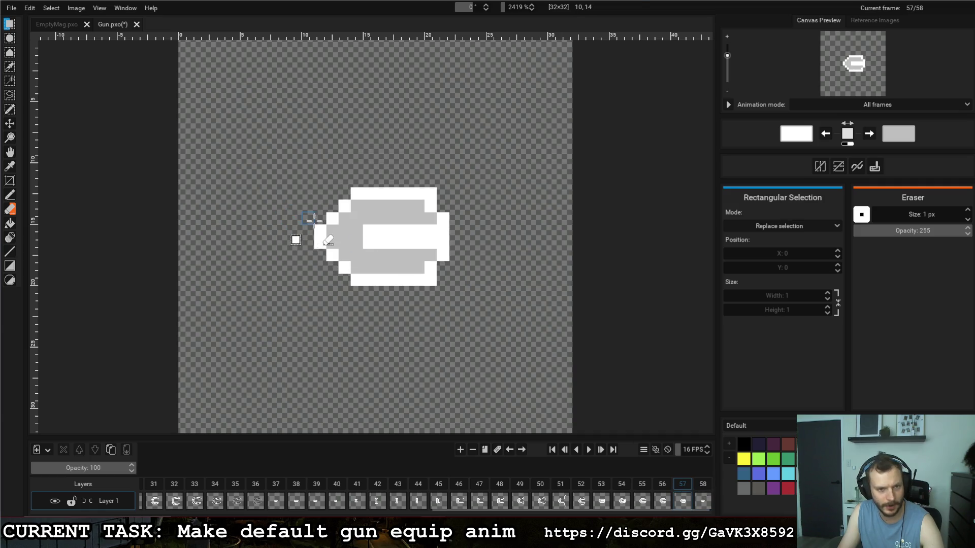
drag(331, 213, 333, 261)
key(ctrl+d)
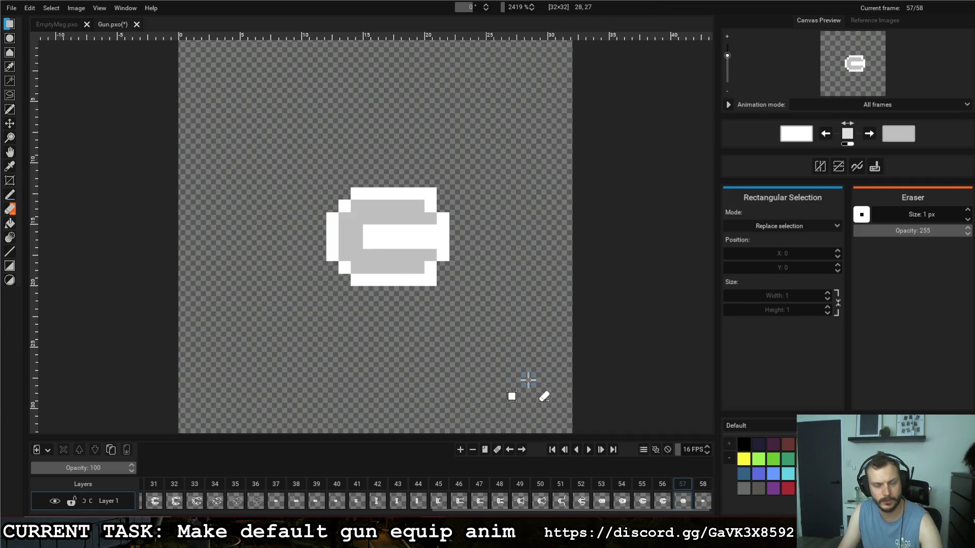
click(662, 486)
click(709, 490)
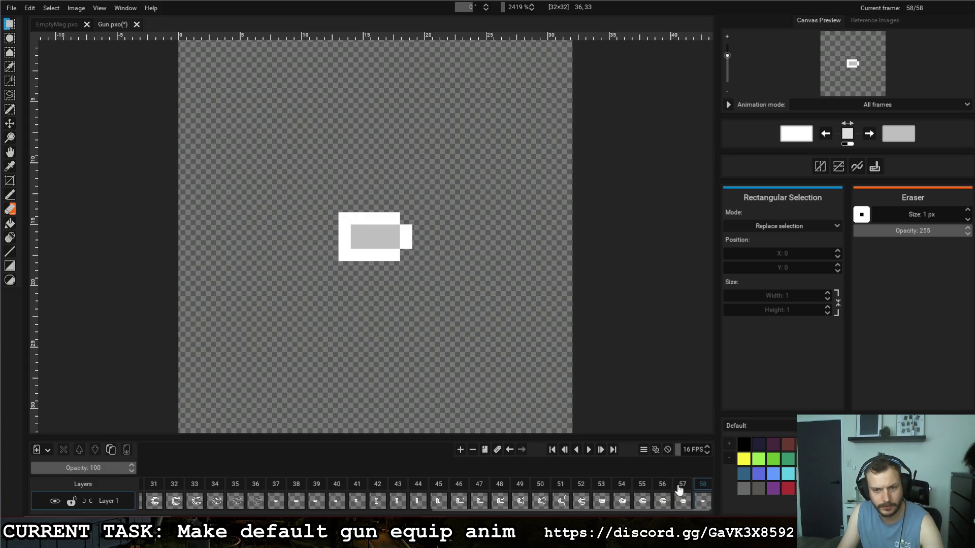
click(689, 490)
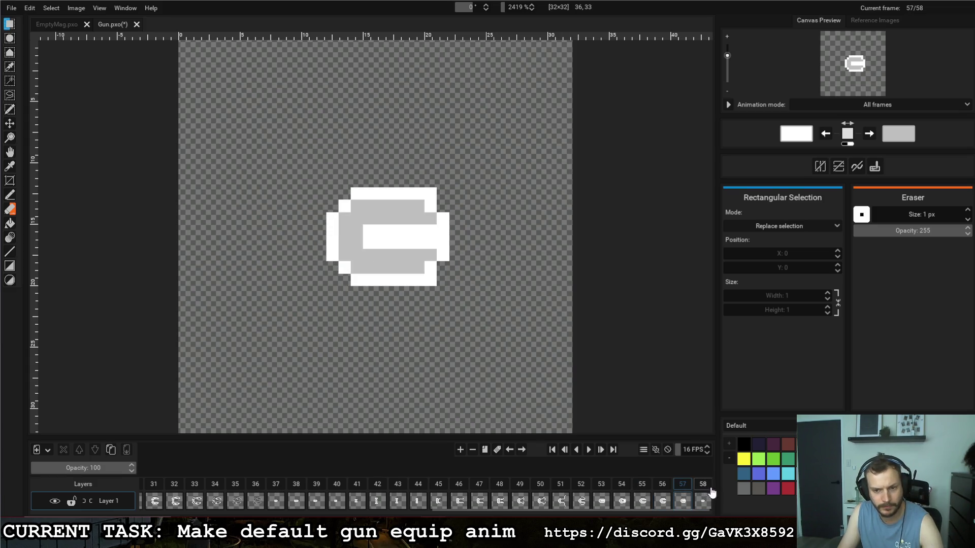
click(483, 451)
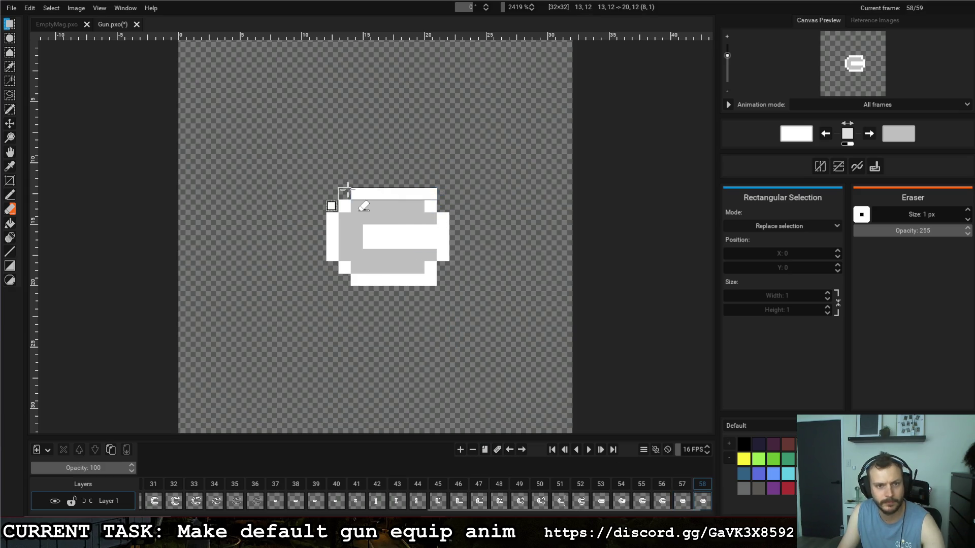
Step: Nudge frame 58's top rows down one pixel, trim the bottom row, and move the white block two pixels right
drag(342, 189, 437, 200)
key(Down)
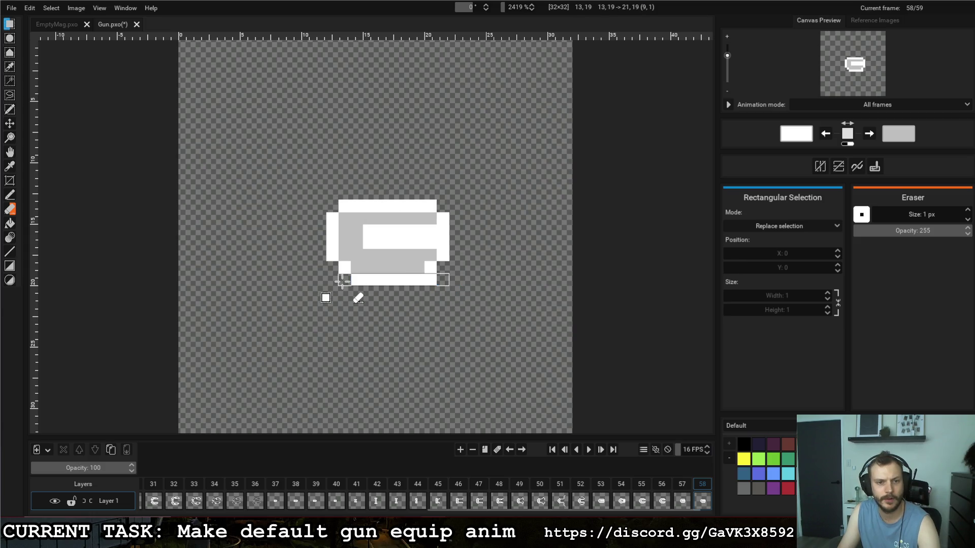
key(ctrl+z)
key(ctrl+z)
key(ctrl+z)
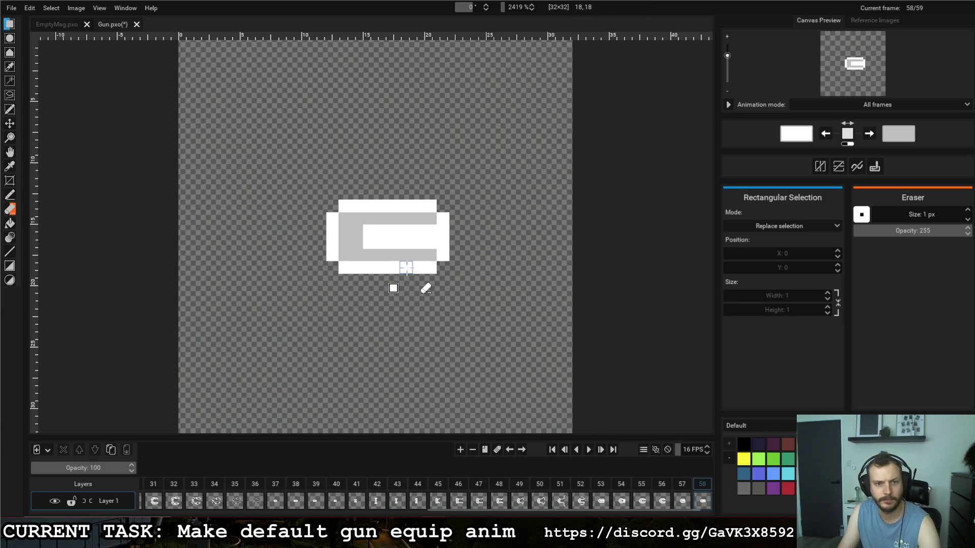
mouse_move(364, 226)
mouse_down()
mouse_move(389, 250)
mouse_move(403, 237)
mouse_up()
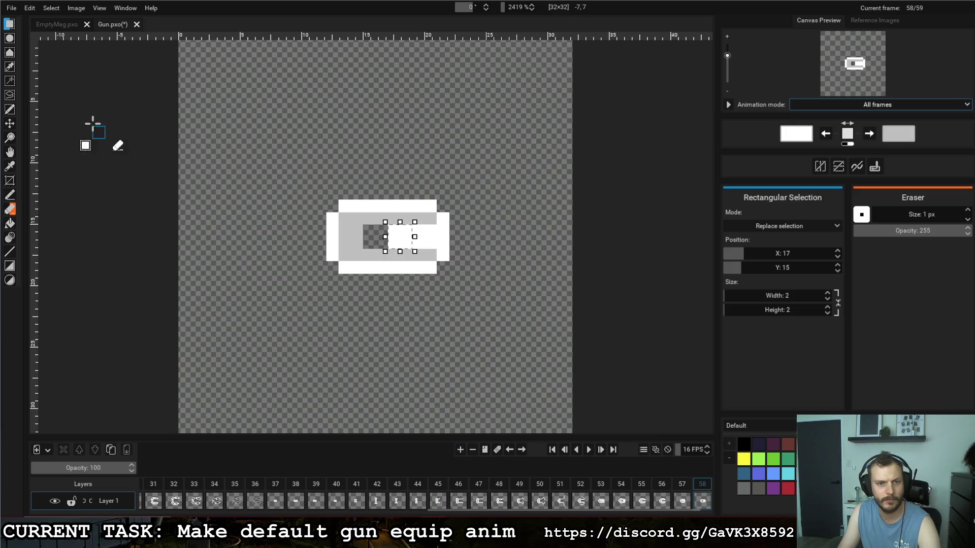
Step: Fill the gun's dark hole with white pixels, then make grey the drawing colour
click(10, 193)
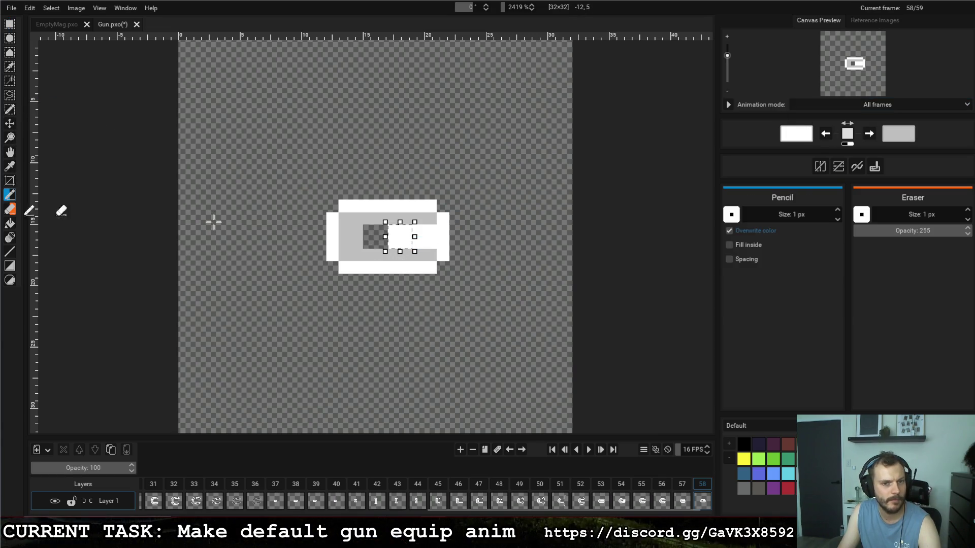
click(9, 24)
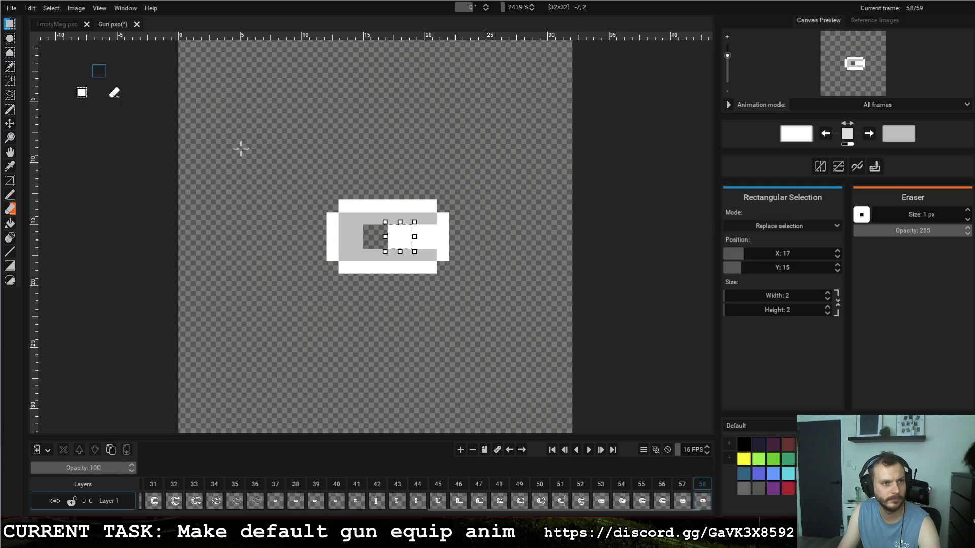
click(239, 148)
click(10, 193)
mouse_move(369, 229)
mouse_down()
mouse_move(382, 243)
mouse_move(369, 238)
mouse_move(375, 228)
mouse_up()
key(x)
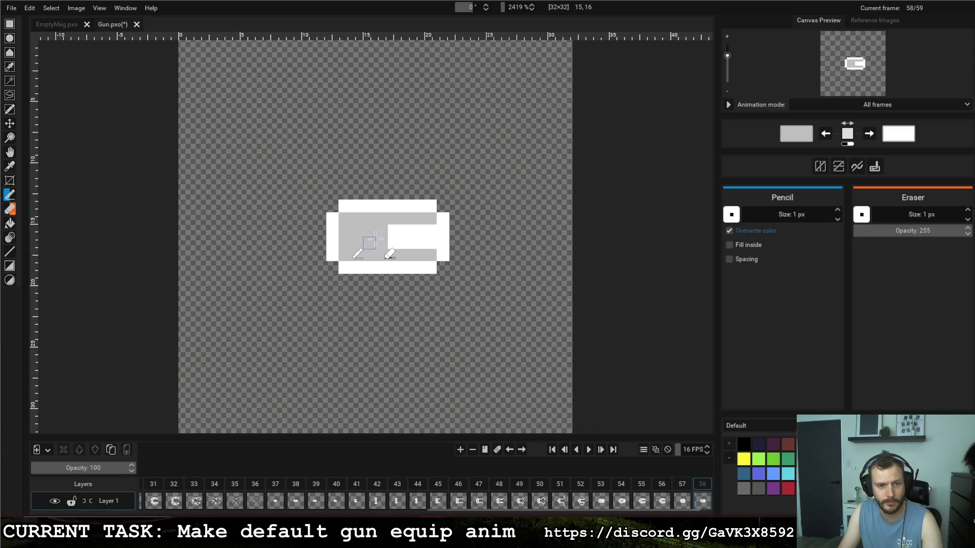
Step: Compare frame 58 with its neighbours and duplicate it as frame 59
click(682, 489)
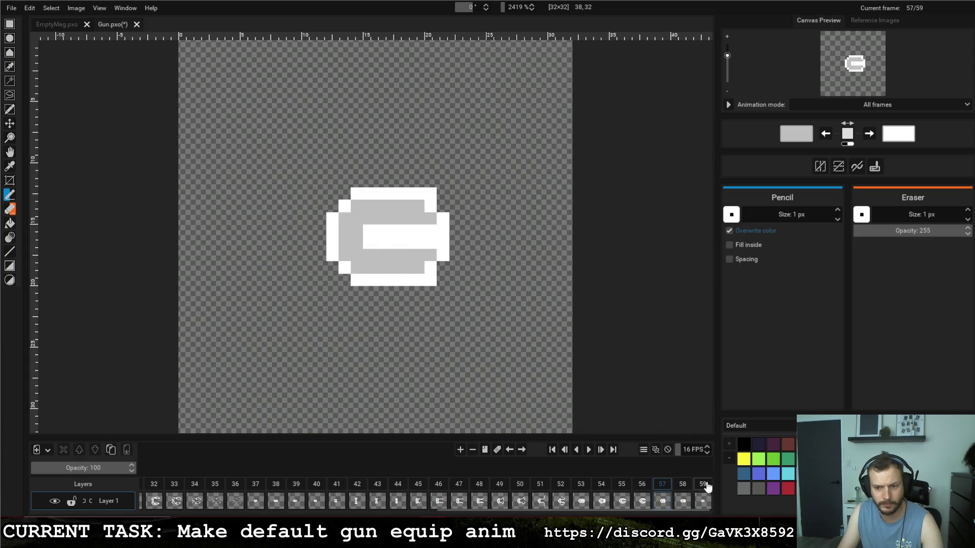
click(703, 488)
click(707, 489)
click(684, 487)
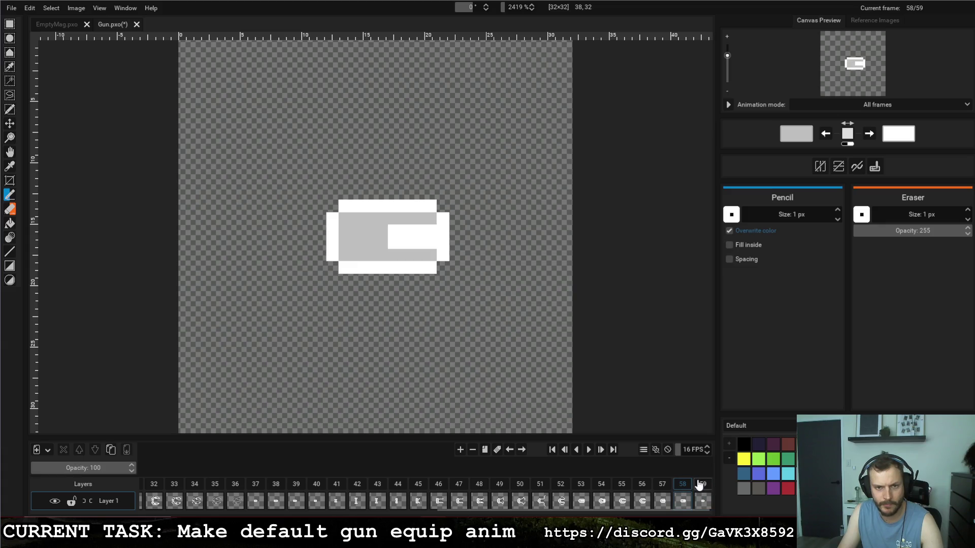
click(709, 491)
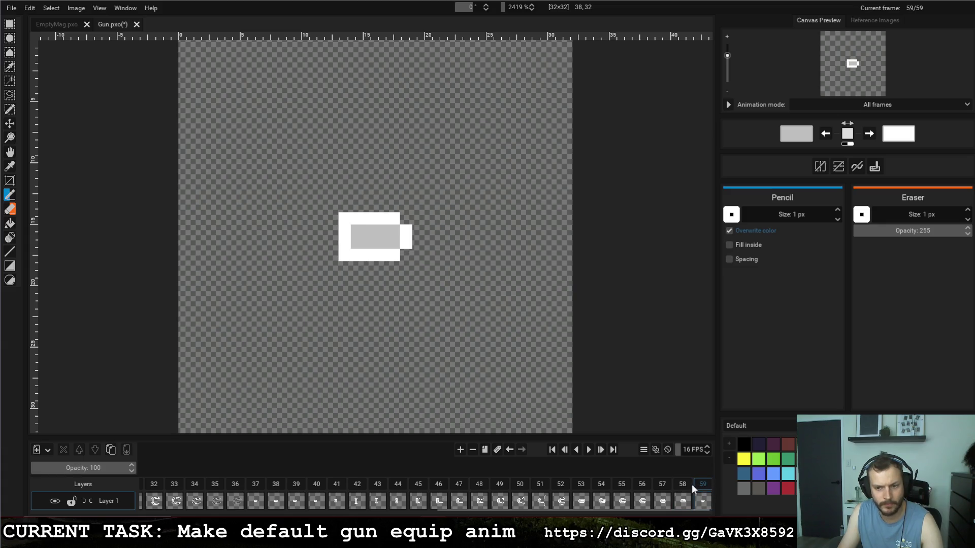
click(689, 488)
click(485, 451)
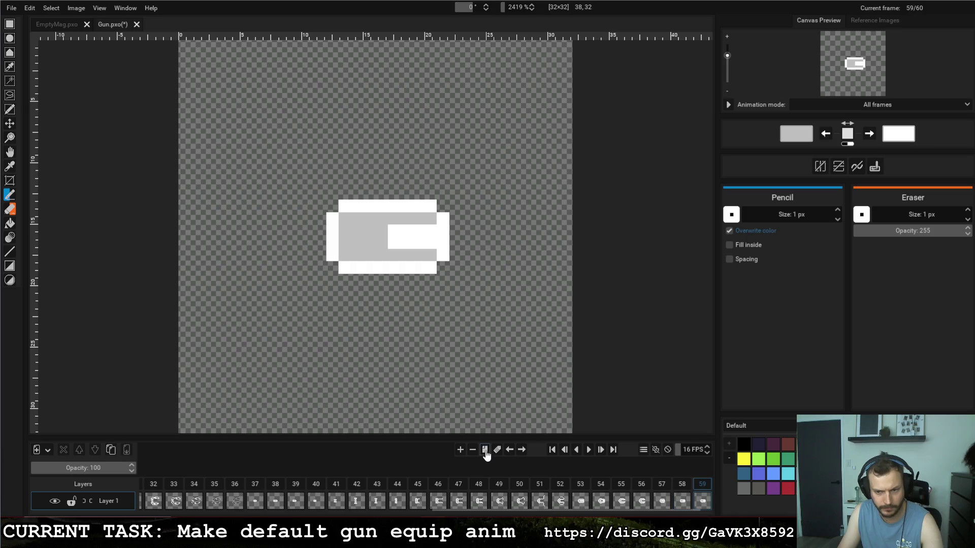
Step: Delete frame 59's bottom row and grey strip
click(9, 25)
drag(312, 217, 450, 219)
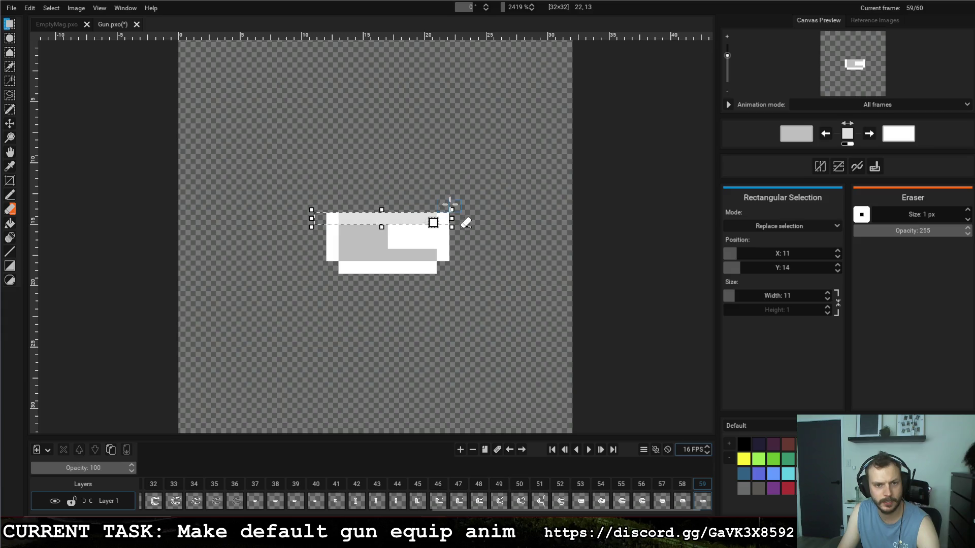
drag(453, 269, 327, 269)
click(456, 270)
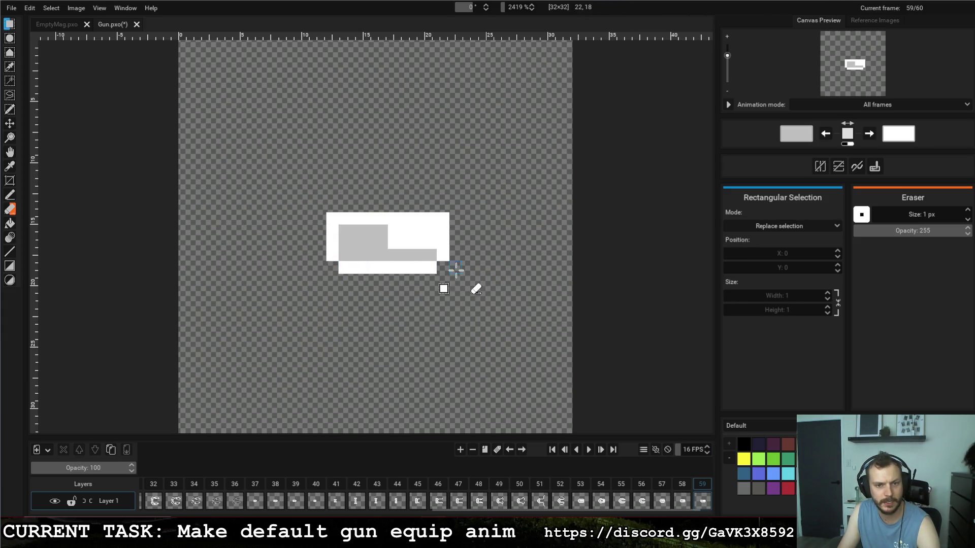
drag(456, 270, 326, 274)
key(Delete)
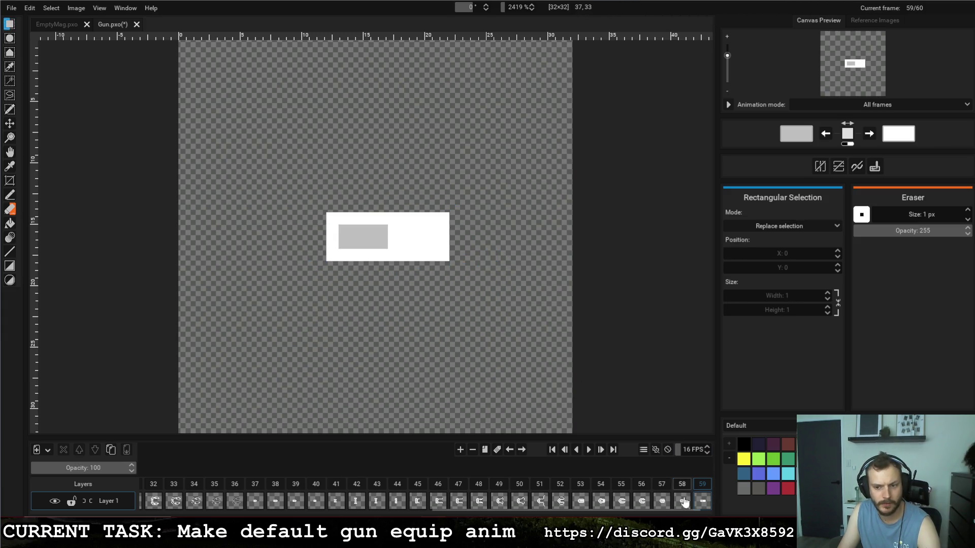
click(701, 490)
click(680, 490)
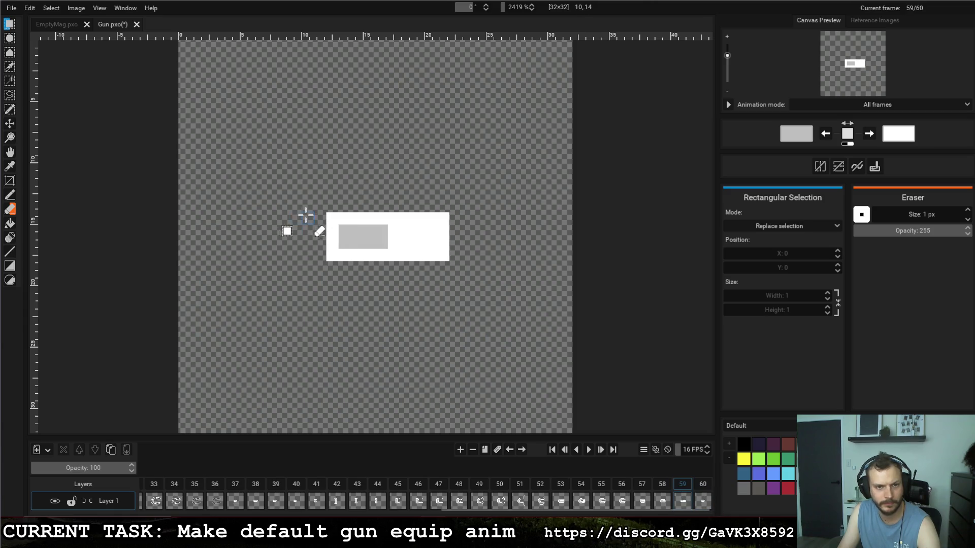
Step: Trim frame 59's left end, widen the grey block by one column, and duplicate it as frame 60
drag(317, 215, 345, 269)
click(528, 242)
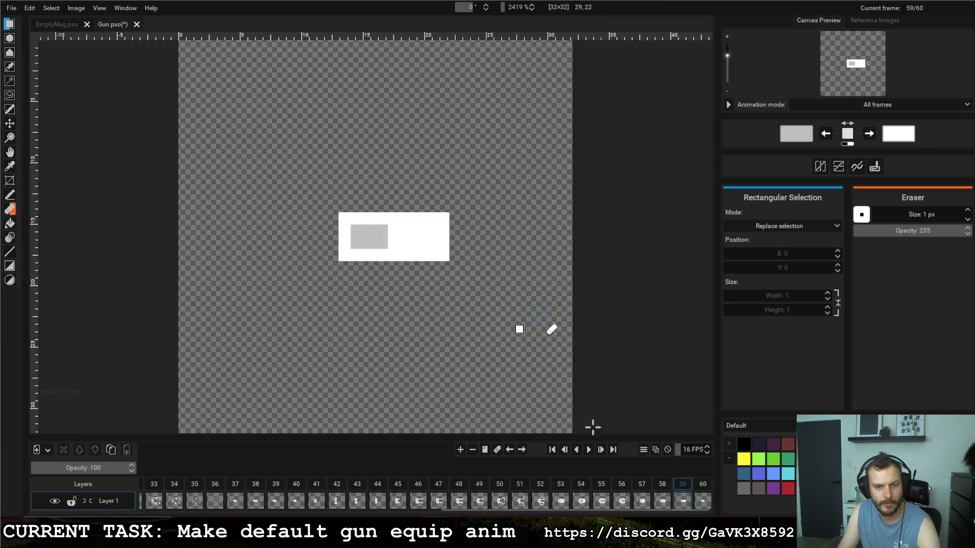
click(706, 486)
click(679, 486)
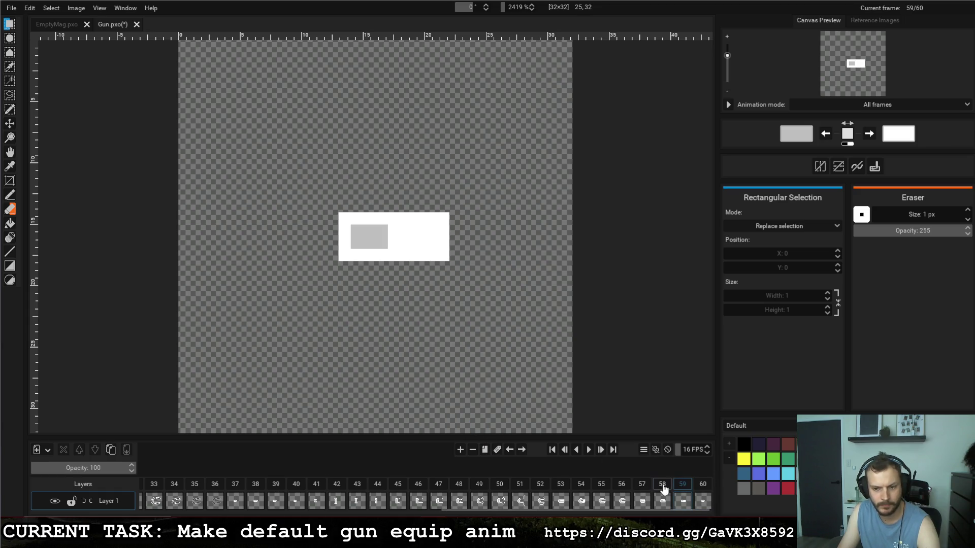
key(b)
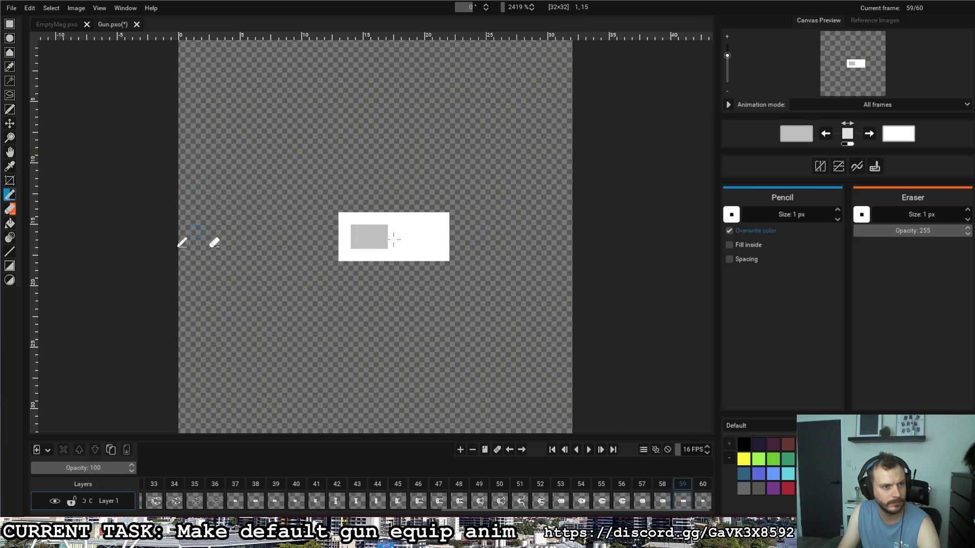
drag(394, 238, 394, 230)
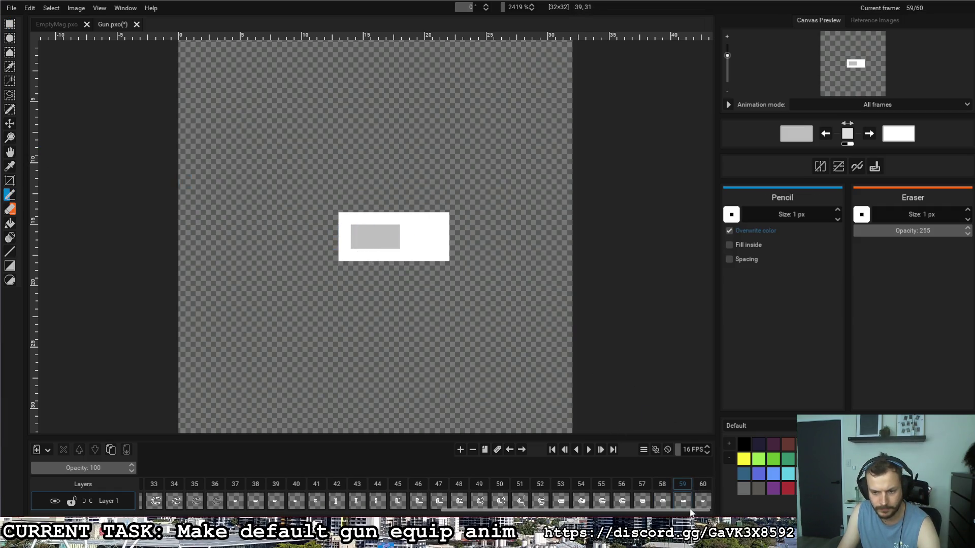
click(482, 451)
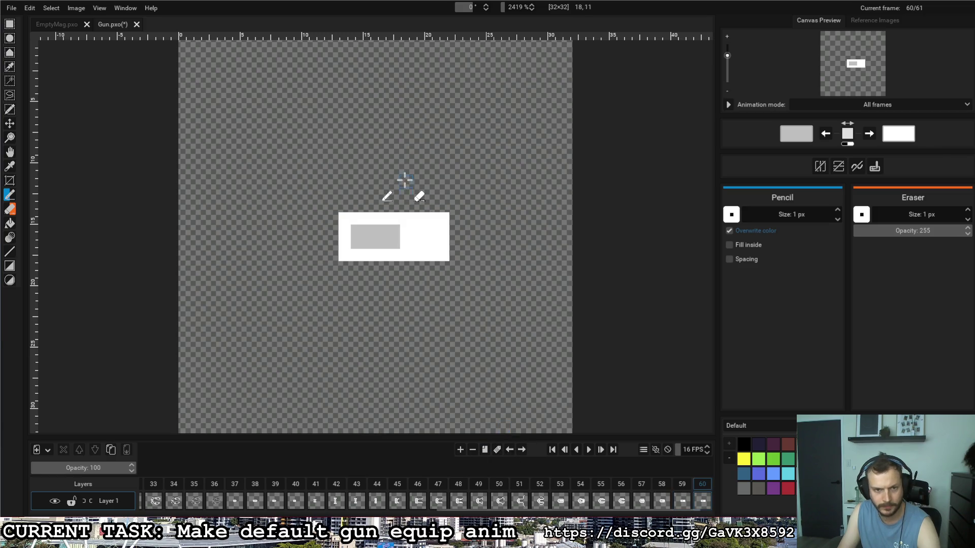
Step: Erase the right part of frame 60's white rectangle
key(r)
drag(445, 217, 413, 254)
key(Delete)
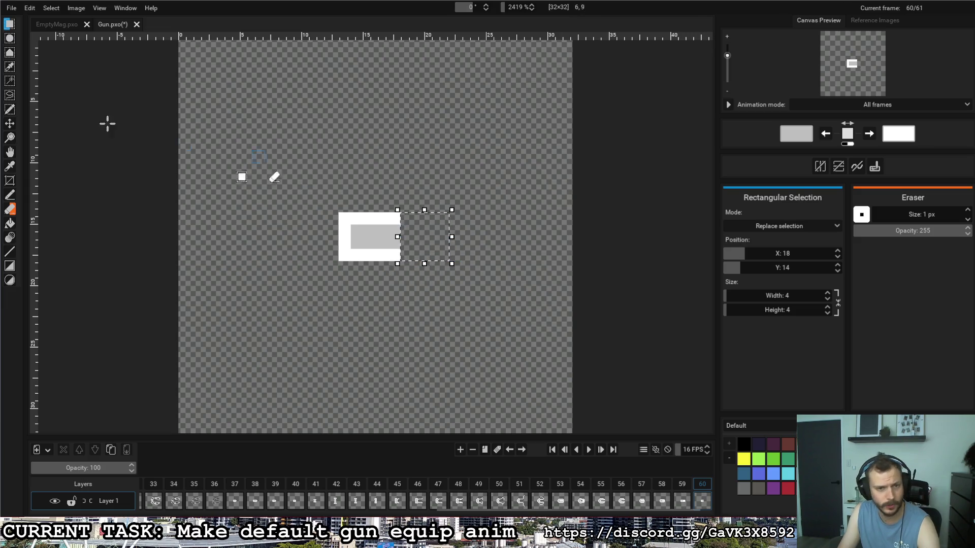
click(129, 183)
Step: Draw a short white nub on the rectangle's right edge, erasing its corner pixels, then go to frame 61
click(9, 197)
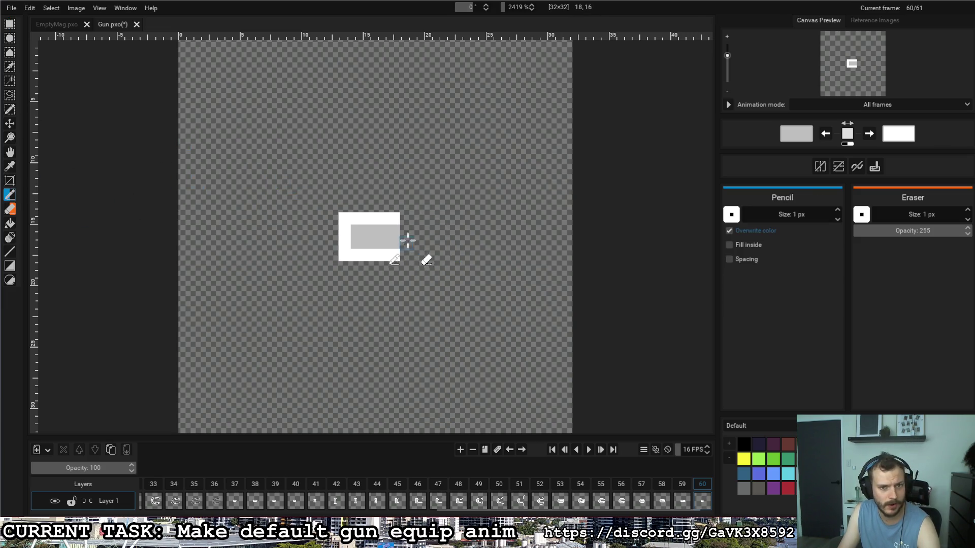
key(x)
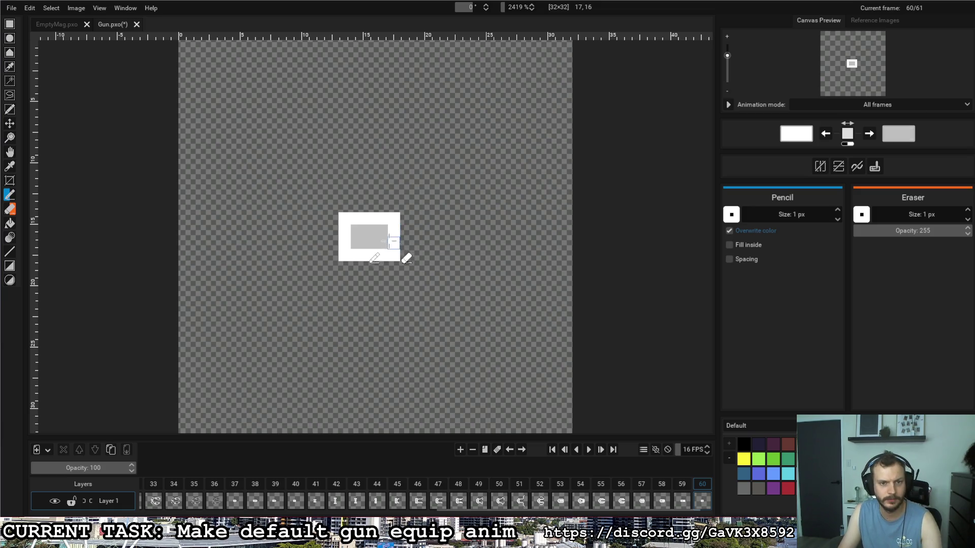
drag(394, 231, 394, 244)
right_click(394, 218)
right_click(394, 257)
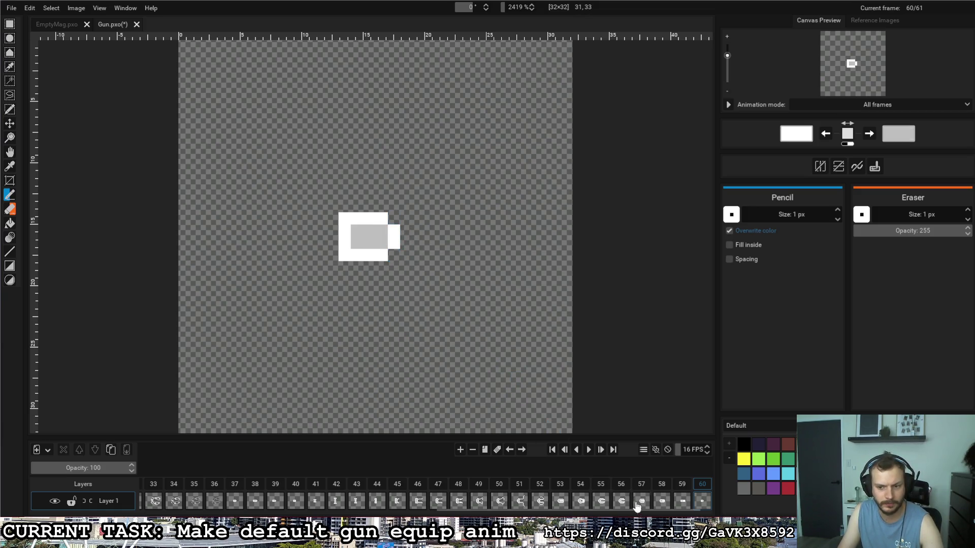
scroll(637, 505, down, 1)
click(703, 487)
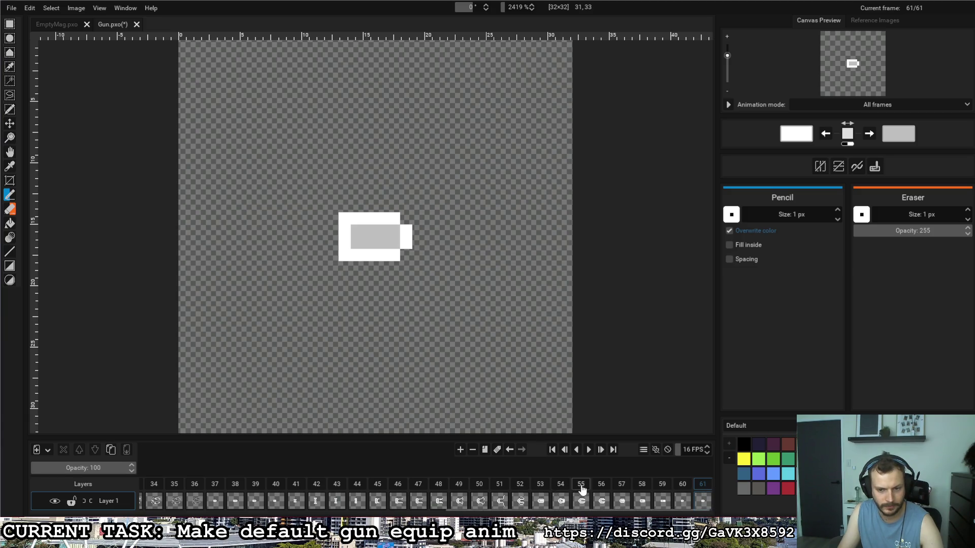
Step: Replay the retract animation from frame 55 several times
click(581, 487)
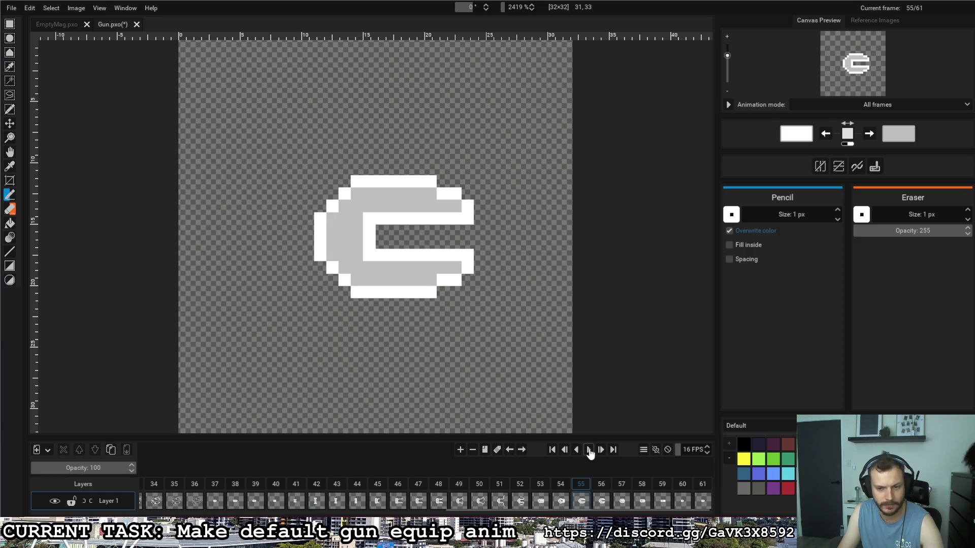
click(588, 450)
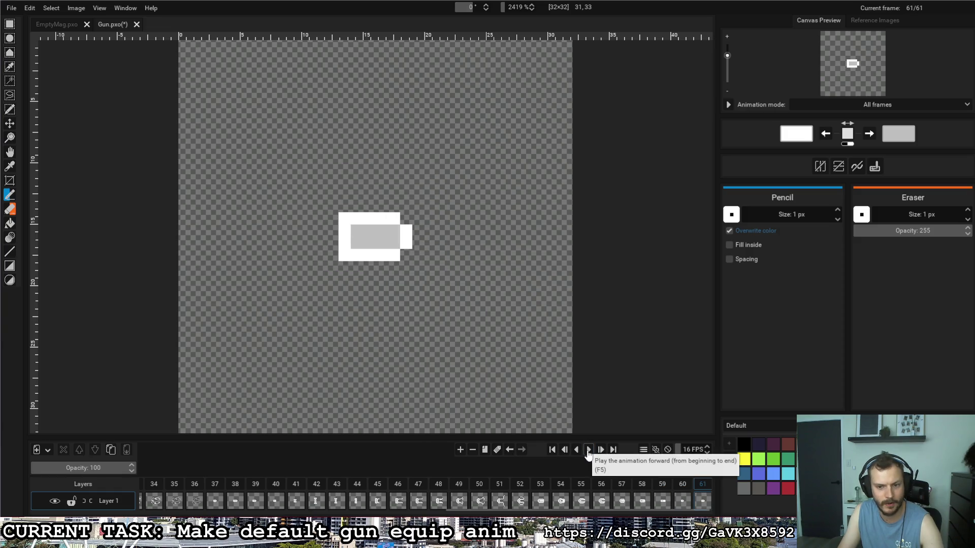
click(586, 486)
click(588, 450)
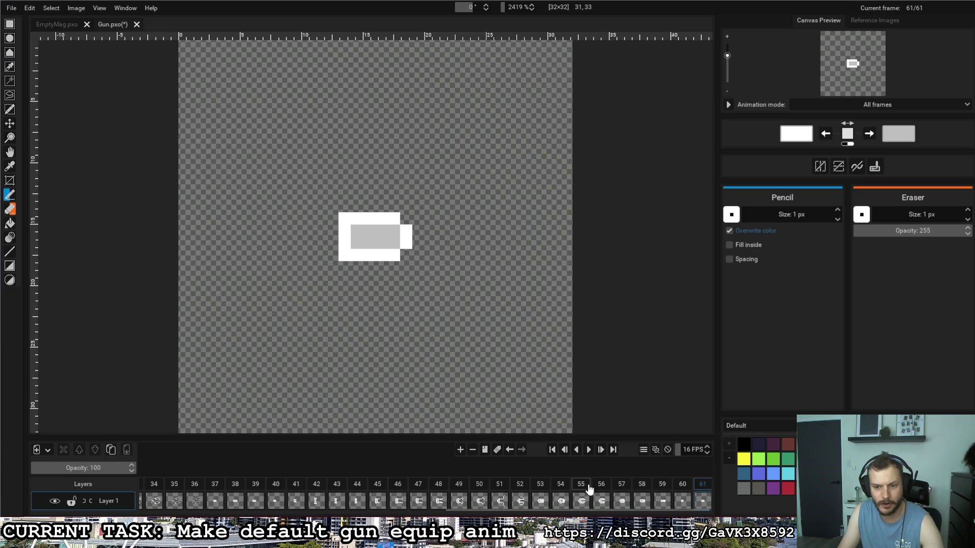
click(581, 487)
click(589, 450)
click(581, 487)
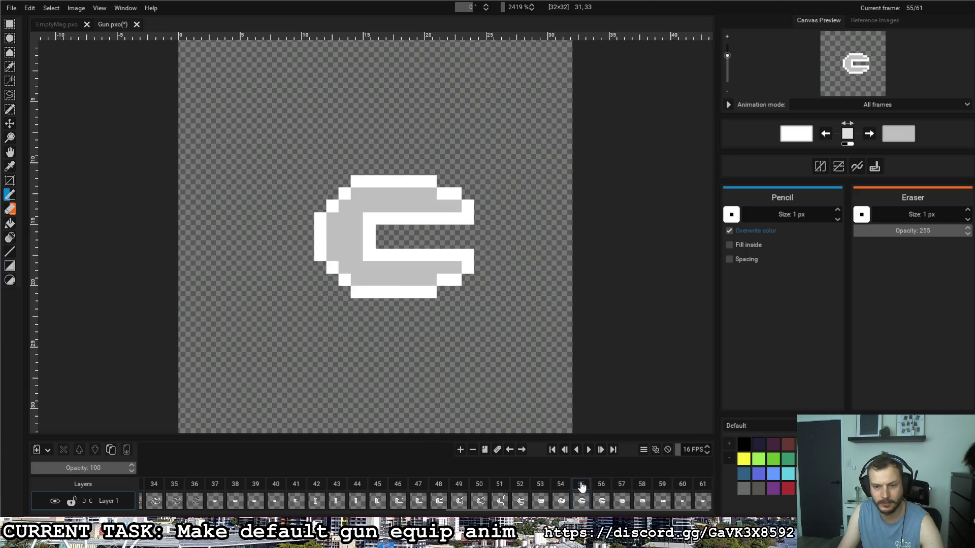
Step: Widen frame 59's rectangle by one pixel column on its right edge
click(662, 485)
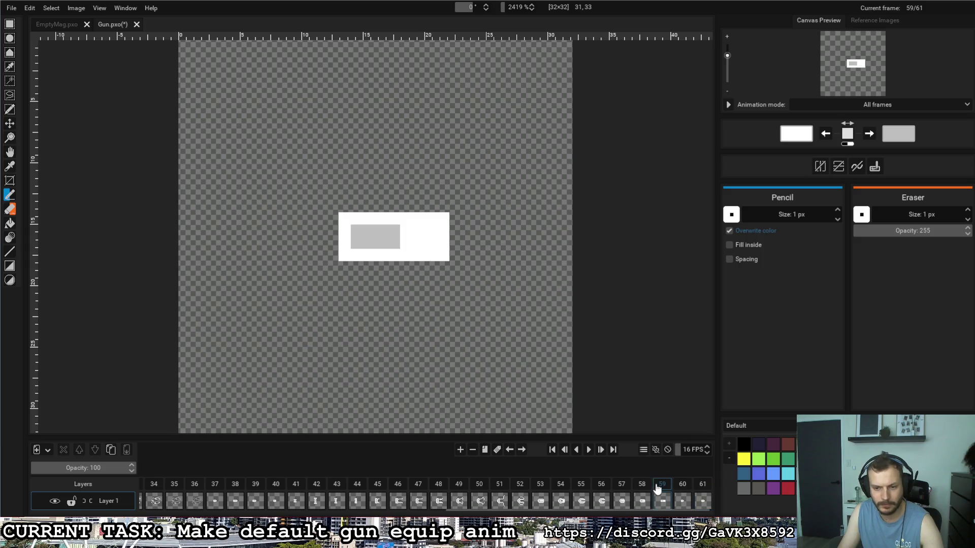
click(641, 485)
click(621, 485)
click(661, 487)
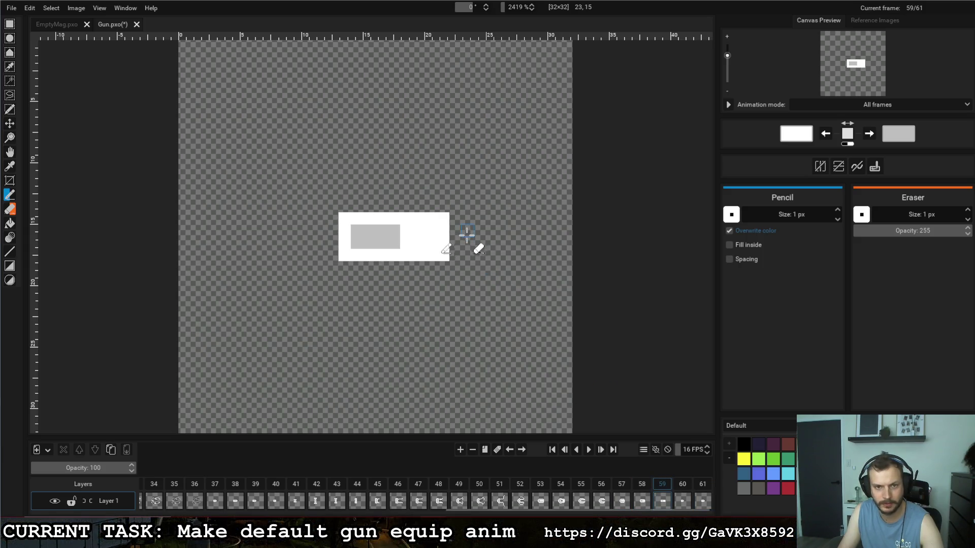
drag(455, 218, 459, 254)
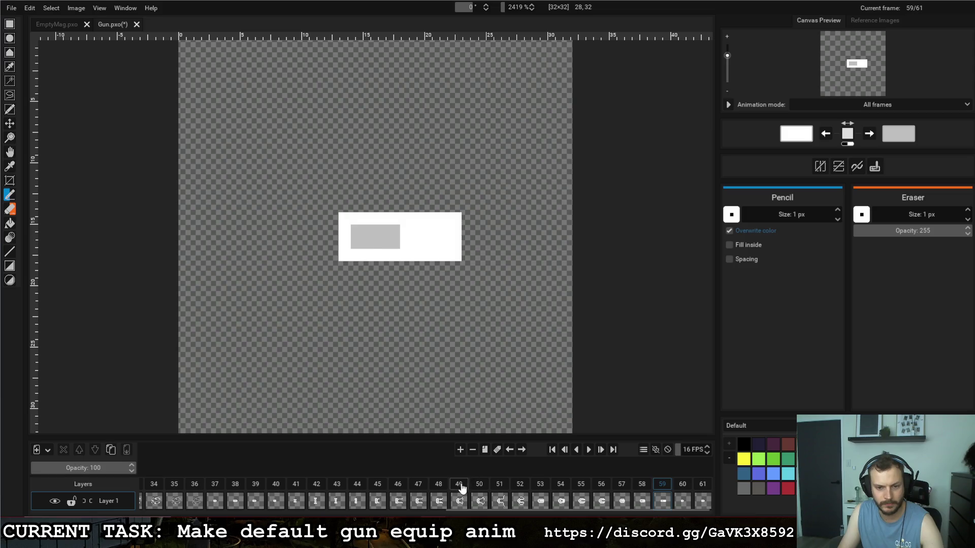
Step: Replay the animation from frames 49 and 53 to check the widened rectangle
click(460, 485)
click(589, 452)
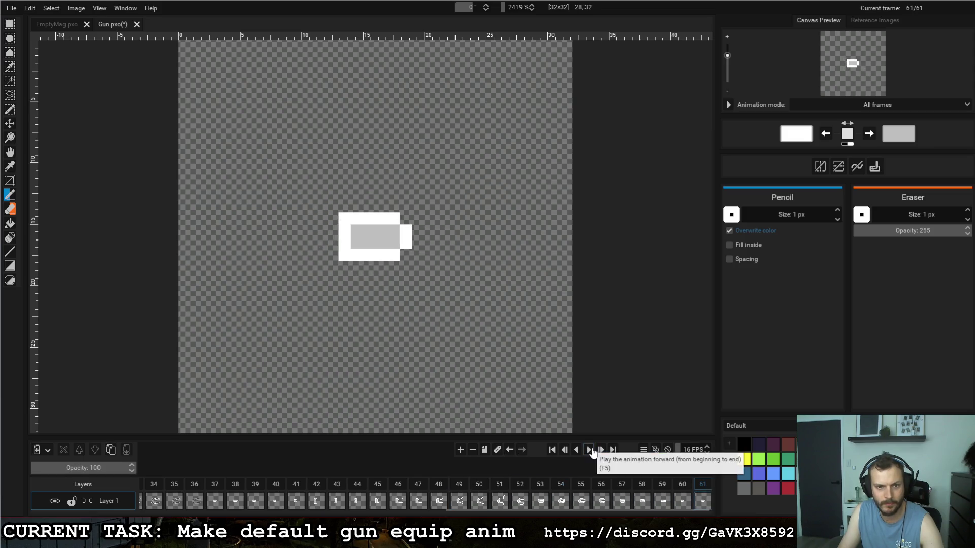
click(520, 485)
click(544, 484)
click(588, 449)
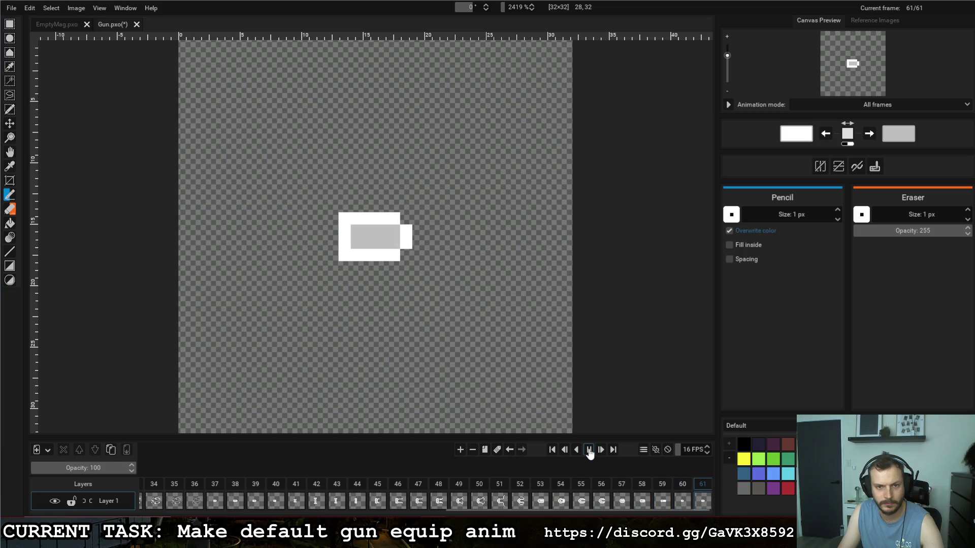
click(540, 485)
click(591, 450)
Step: Duplicate frame 59 as frame 60 and erase the copy's right end
click(663, 485)
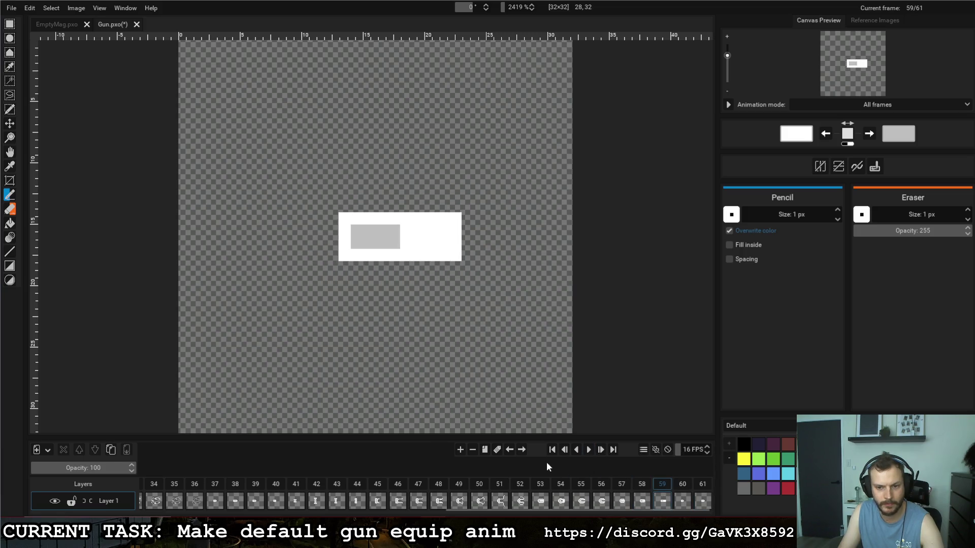
click(485, 450)
drag(451, 218, 443, 256)
Step: Replay the retract from frames 53 and 55 through to the new last frame
click(520, 486)
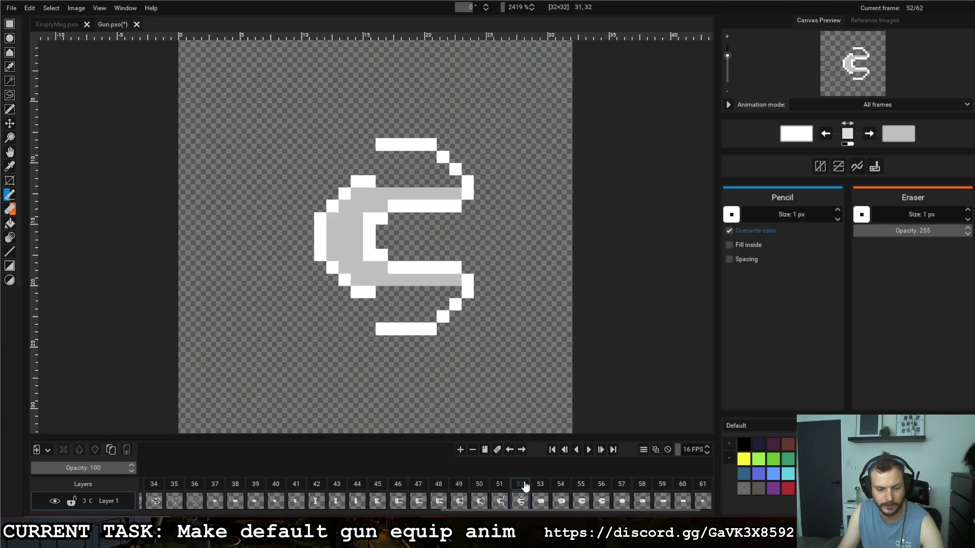
click(540, 486)
click(589, 450)
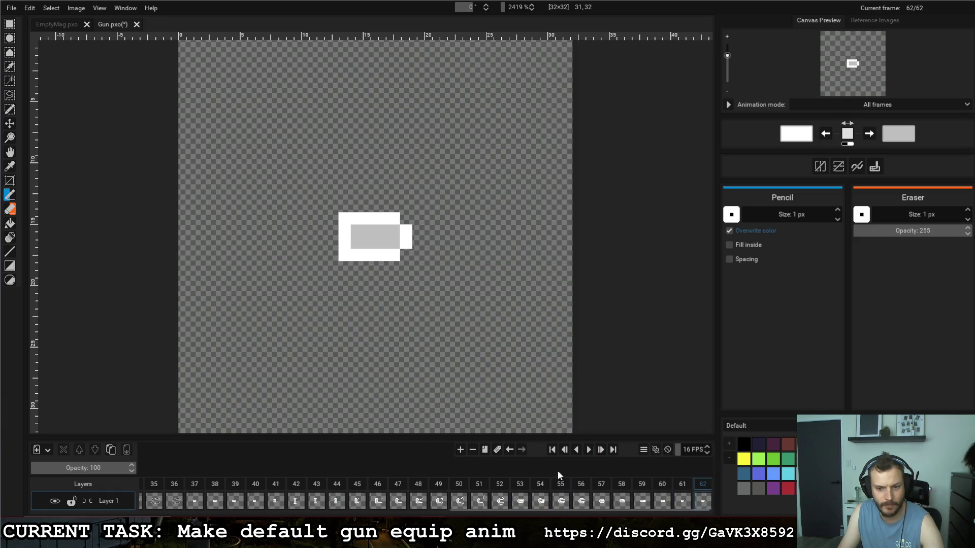
click(560, 484)
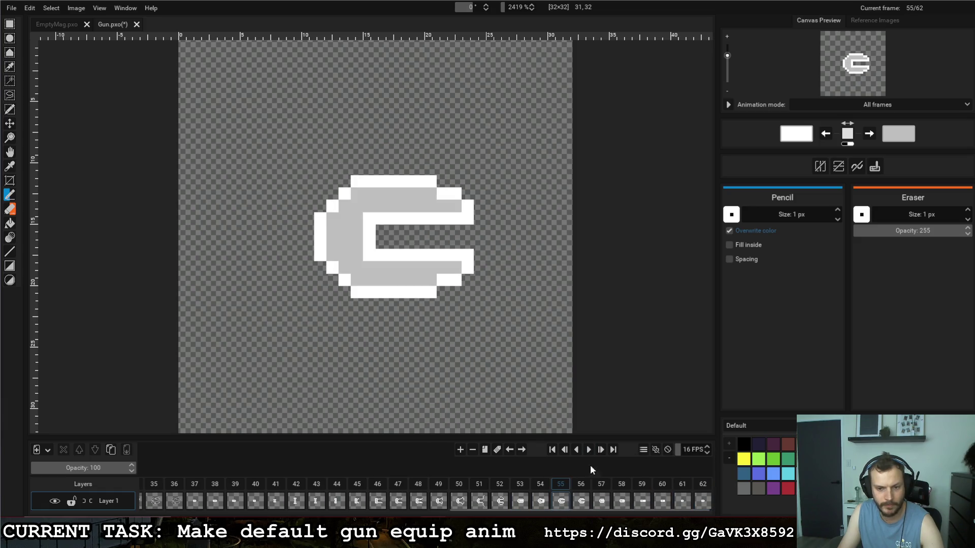
click(566, 482)
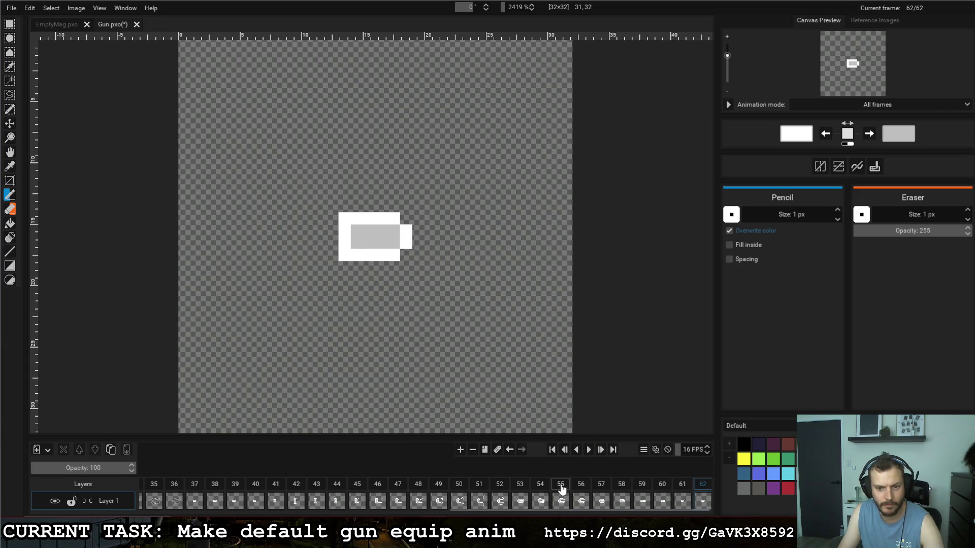
click(562, 488)
click(589, 450)
click(561, 483)
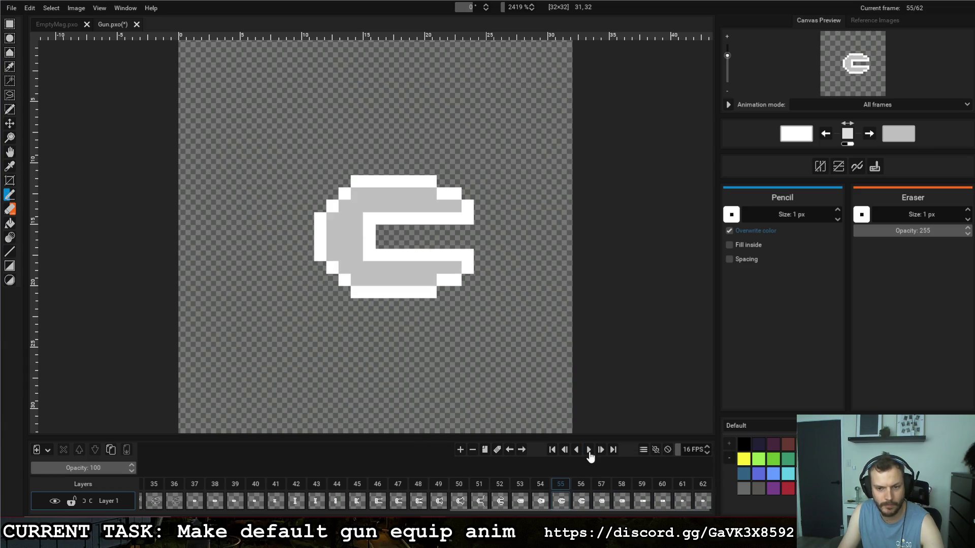
click(588, 450)
click(562, 487)
click(589, 449)
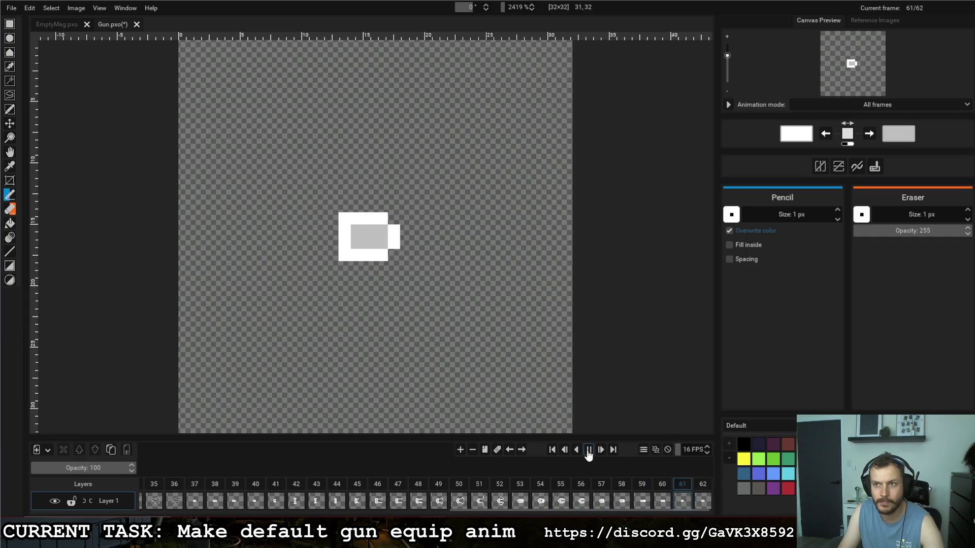
Step: Compare frames 60 and 59 and switch the drawing colour to grey
click(661, 485)
click(641, 486)
click(660, 486)
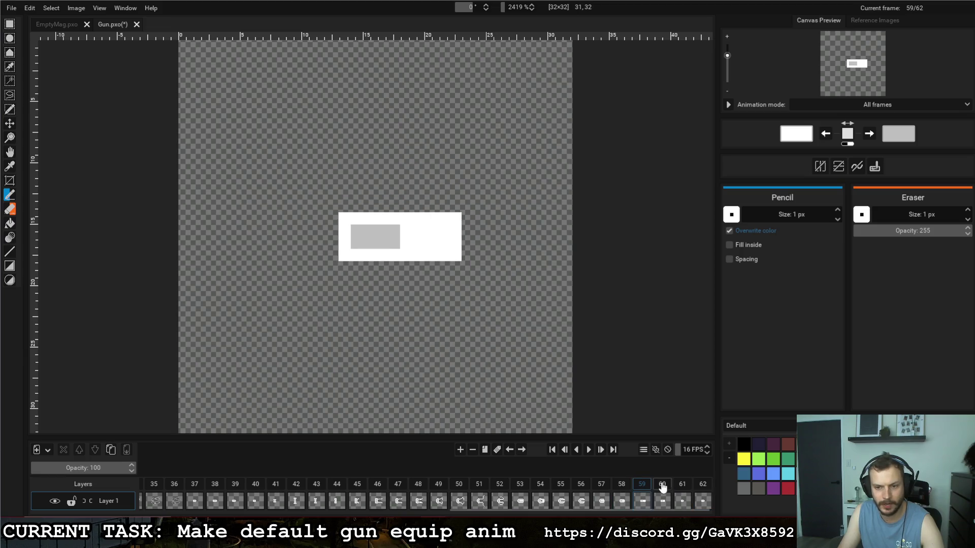
key(x)
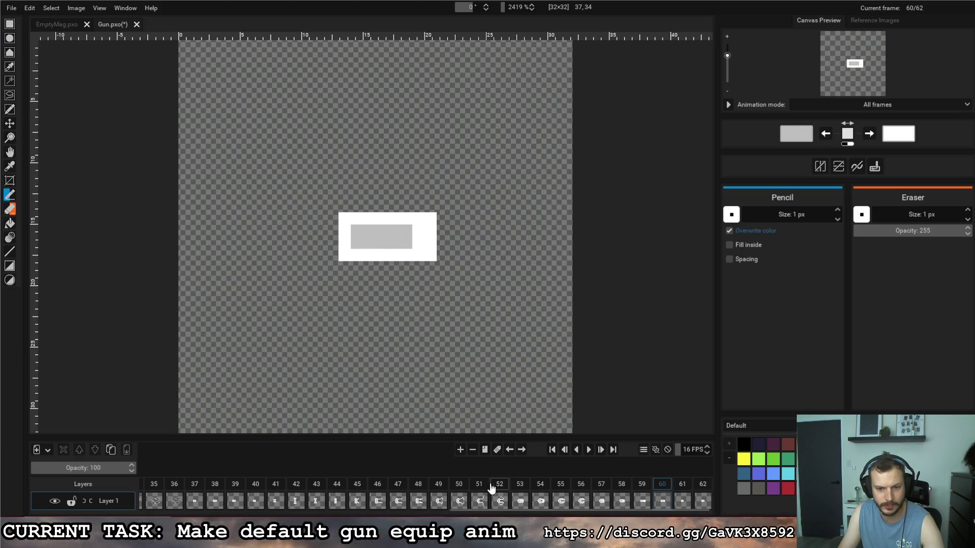
Step: Replay the animation from frames 52, 51 and 37 to the end
click(500, 486)
click(589, 449)
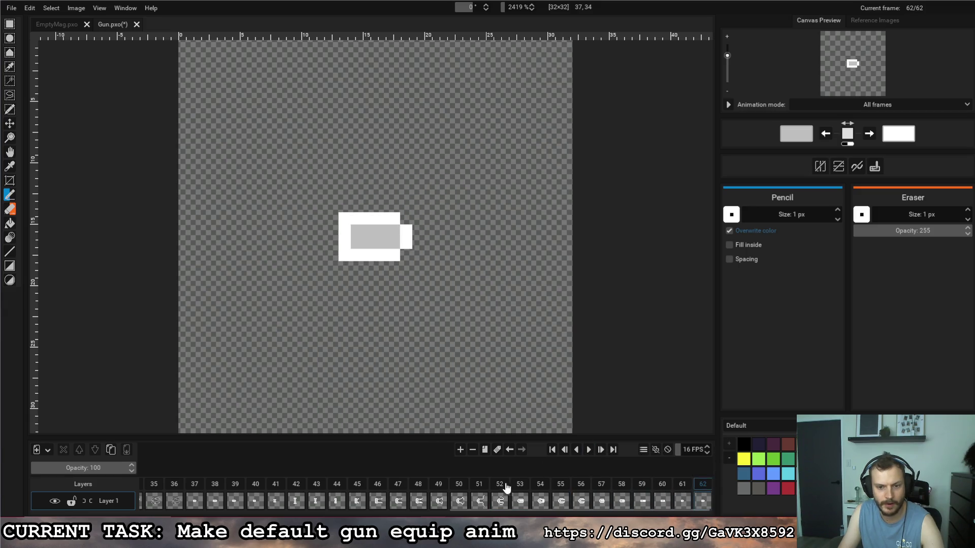
click(500, 486)
click(588, 450)
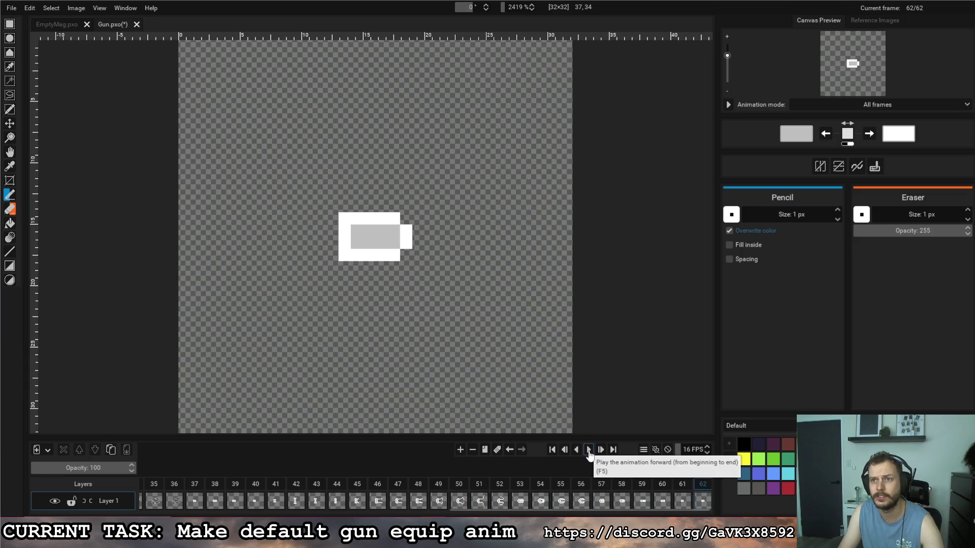
scroll(454, 510, up, 2)
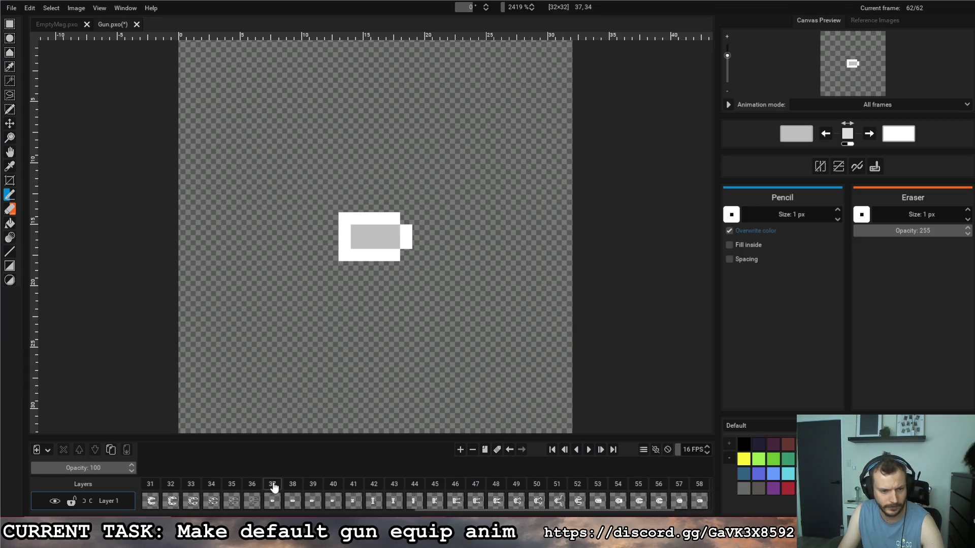
click(589, 449)
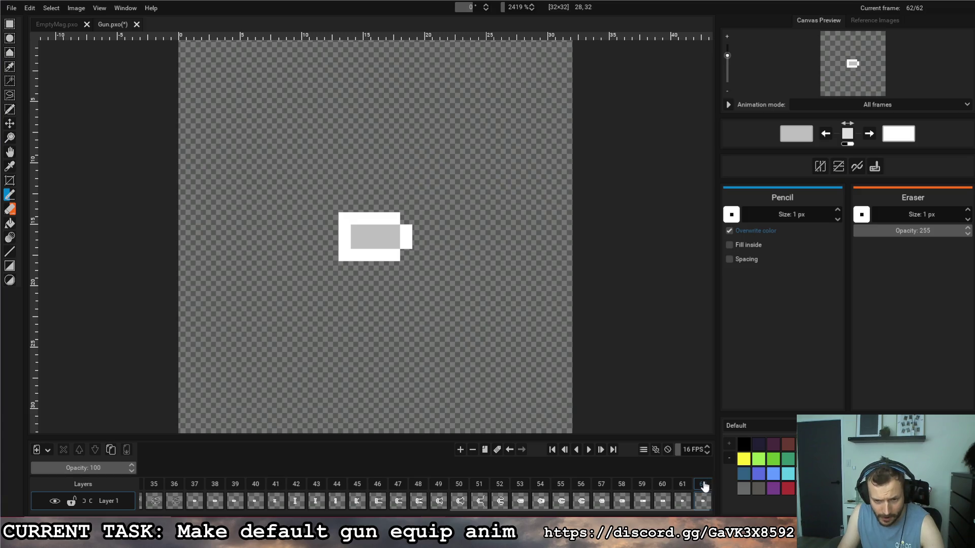
click(566, 490)
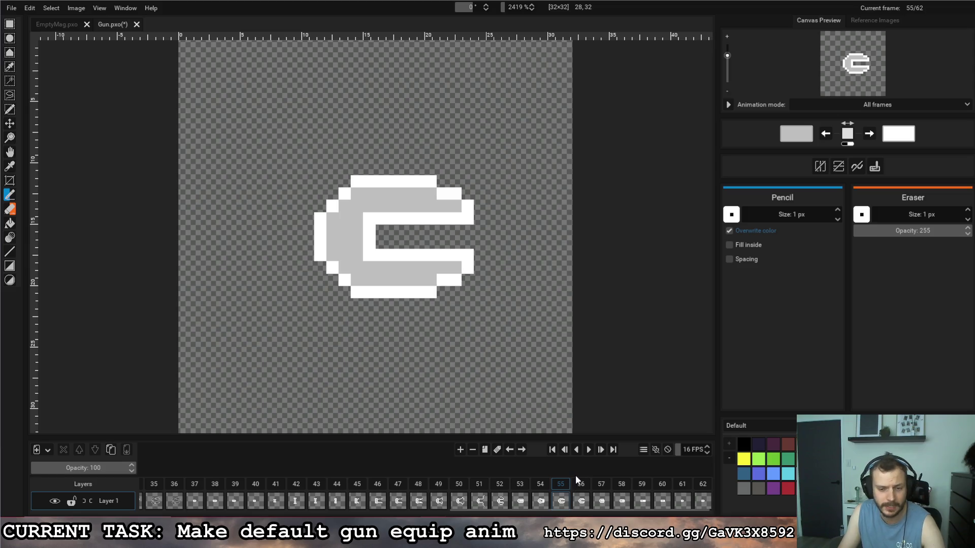
Step: Drag frames 56, 57 and 58 back toward positions 37–39
mouse_move(567, 513)
mouse_down()
mouse_move(559, 514)
mouse_move(611, 485)
mouse_up()
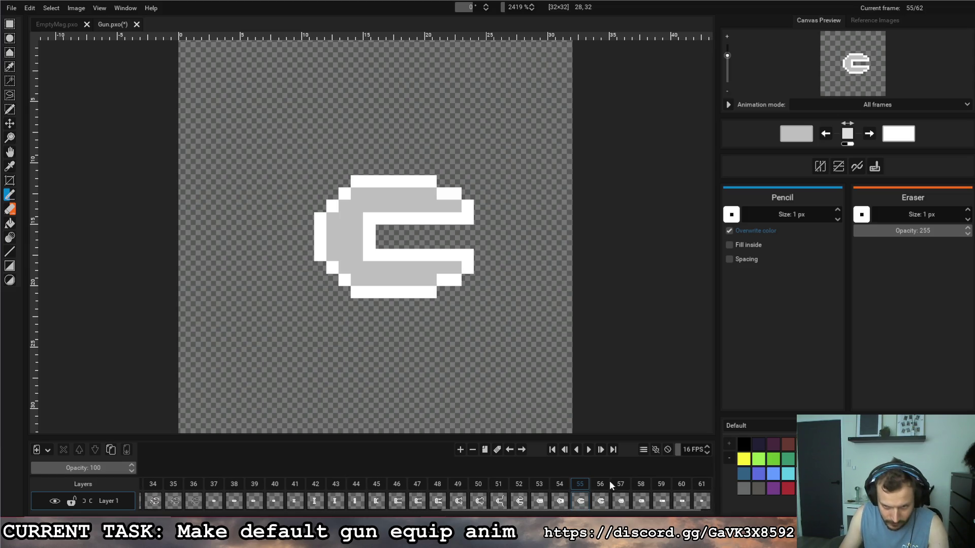
click(601, 487)
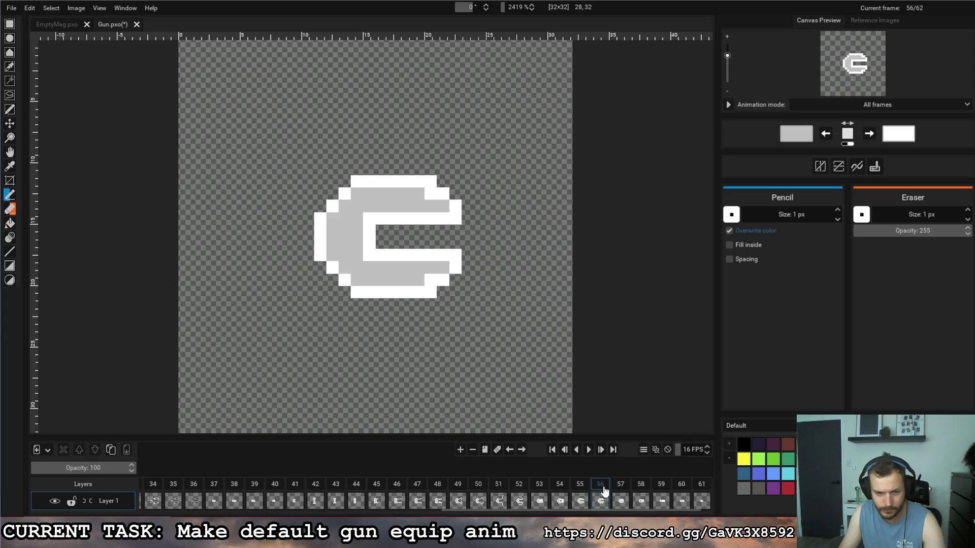
drag(219, 488, 204, 483)
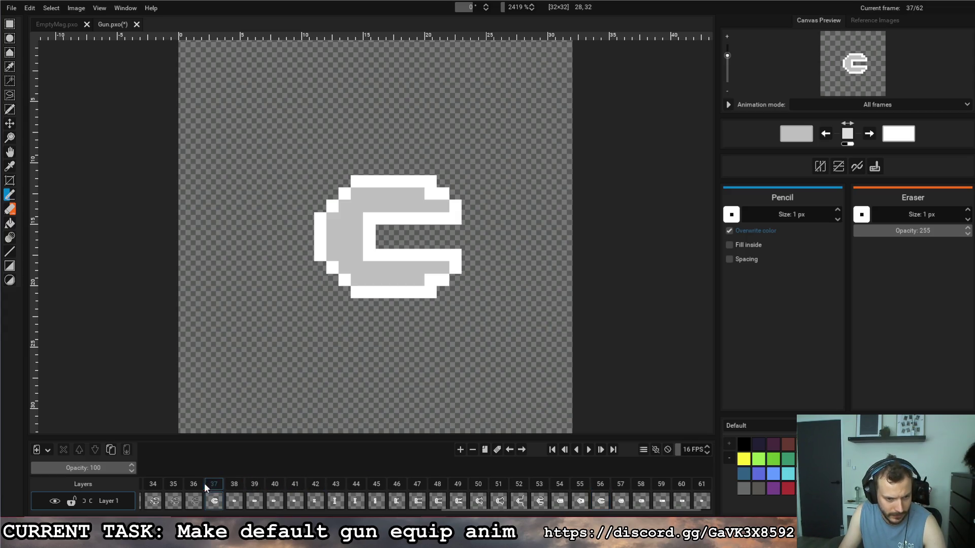
drag(620, 490, 230, 486)
mouse_move(642, 489)
mouse_down()
mouse_move(262, 486)
mouse_move(293, 492)
mouse_up()
drag(640, 488, 248, 485)
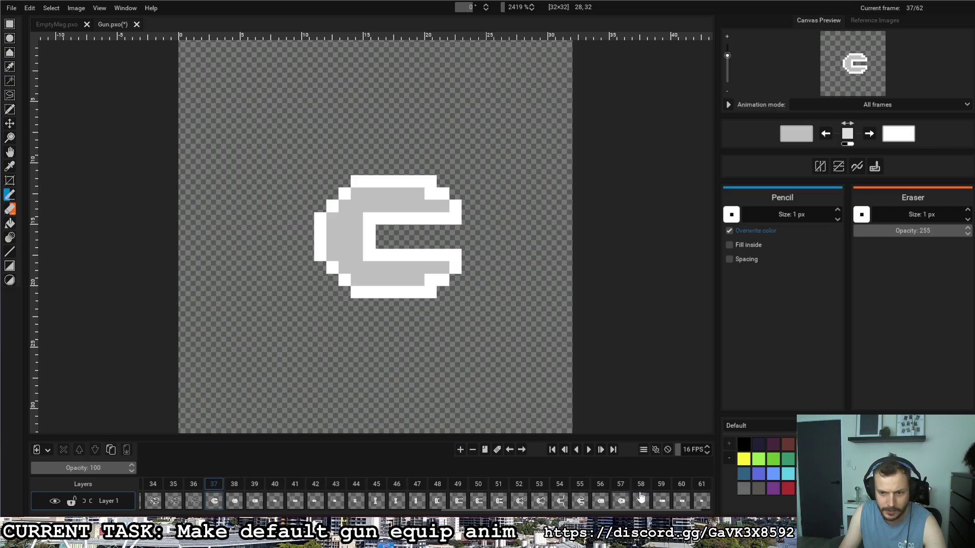
Step: Carry frame 61, then the last frame, leftward to sit near frame 42
mouse_move(675, 488)
mouse_down()
mouse_move(273, 481)
mouse_move(335, 500)
mouse_up()
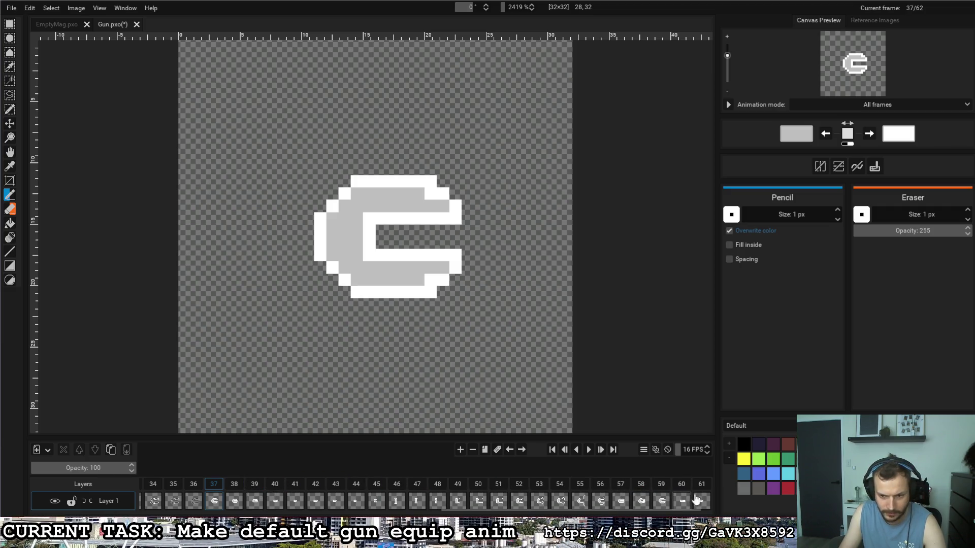
drag(558, 490, 306, 484)
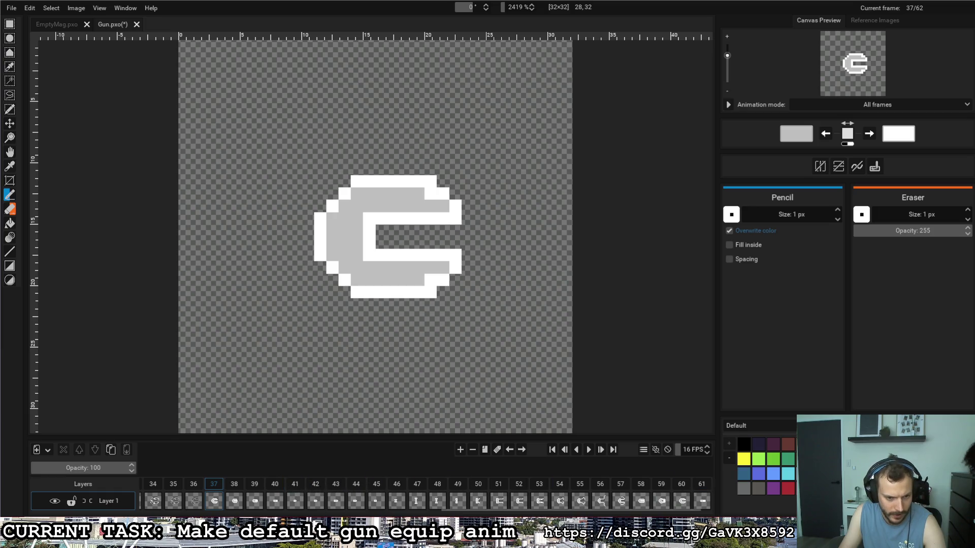
mouse_move(462, 516)
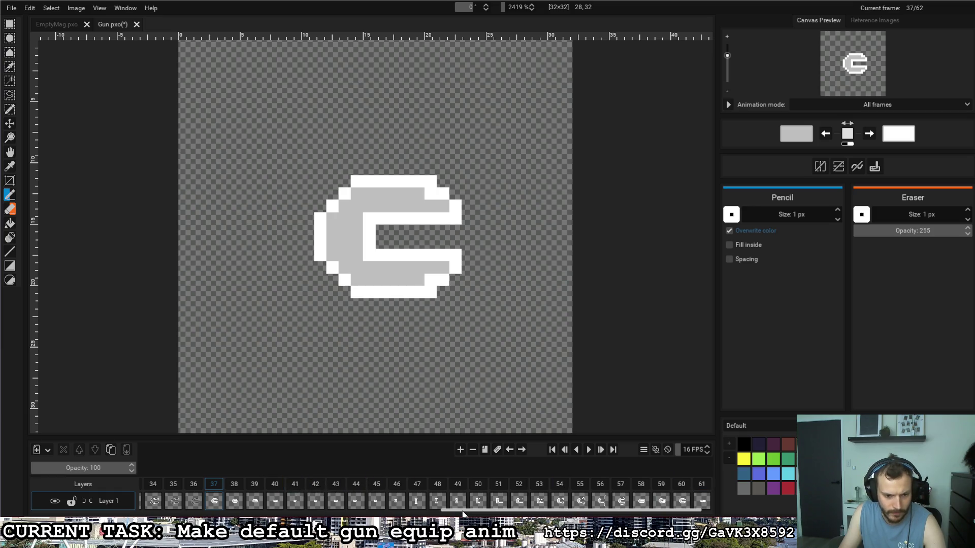
drag(462, 511, 628, 509)
drag(703, 485, 275, 485)
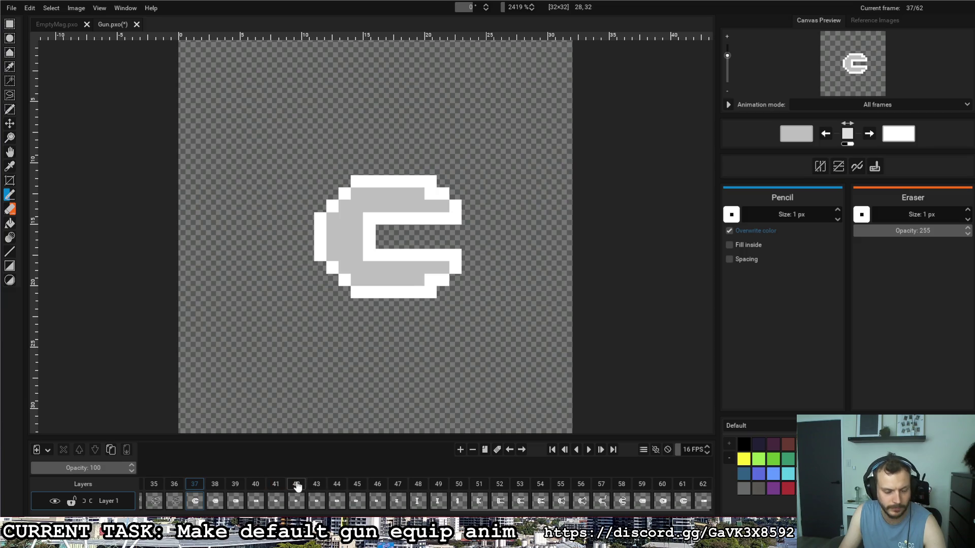
Step: Flip between frames 40–46 to compare the closing rectangles
click(298, 486)
click(318, 484)
click(337, 485)
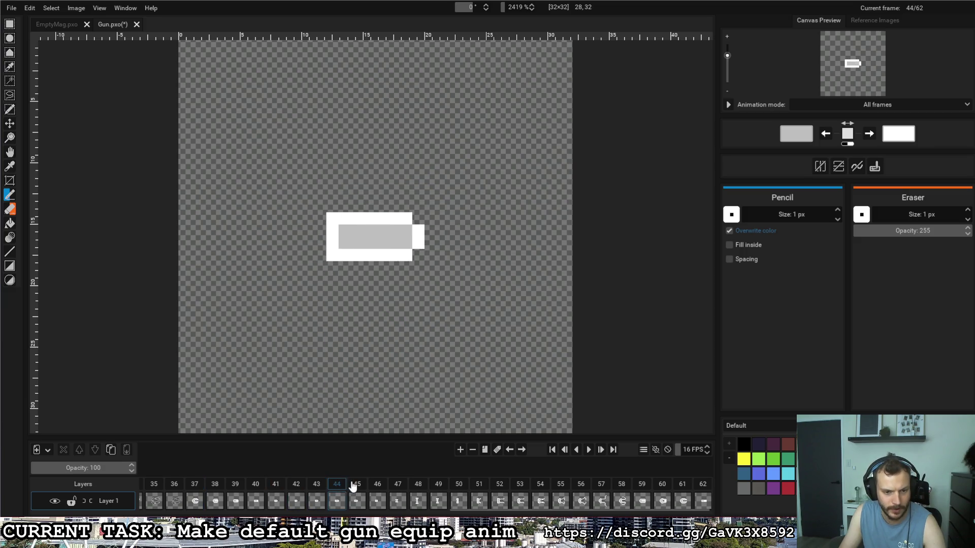
click(255, 485)
click(276, 486)
click(296, 486)
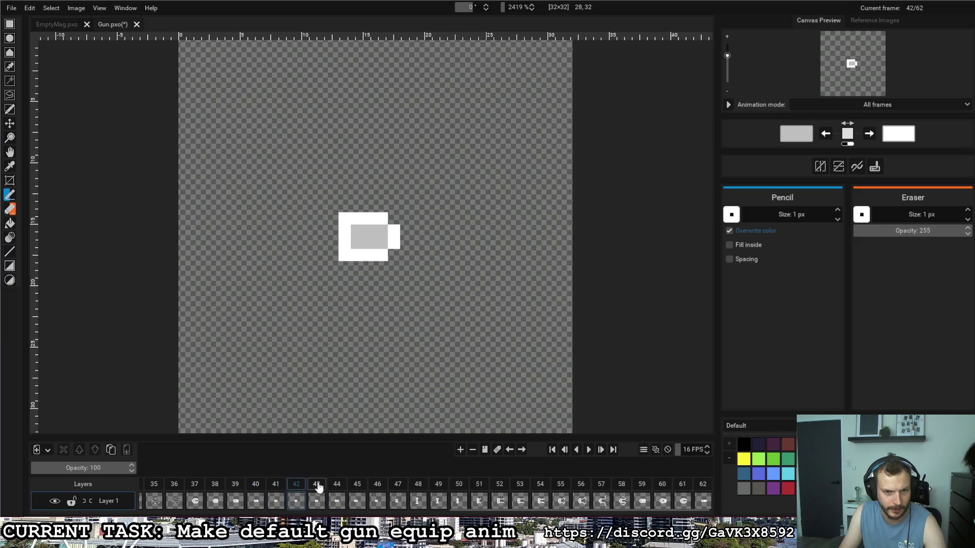
click(316, 486)
click(338, 486)
click(377, 486)
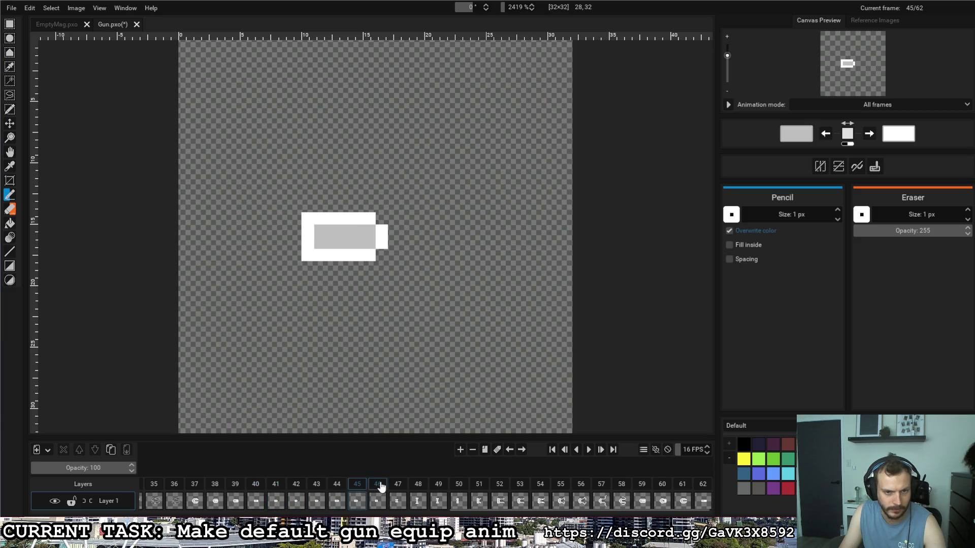
click(296, 486)
Step: Step through frames 38–43, return to frame 42, and play the animation
key(Left)
click(294, 487)
click(215, 487)
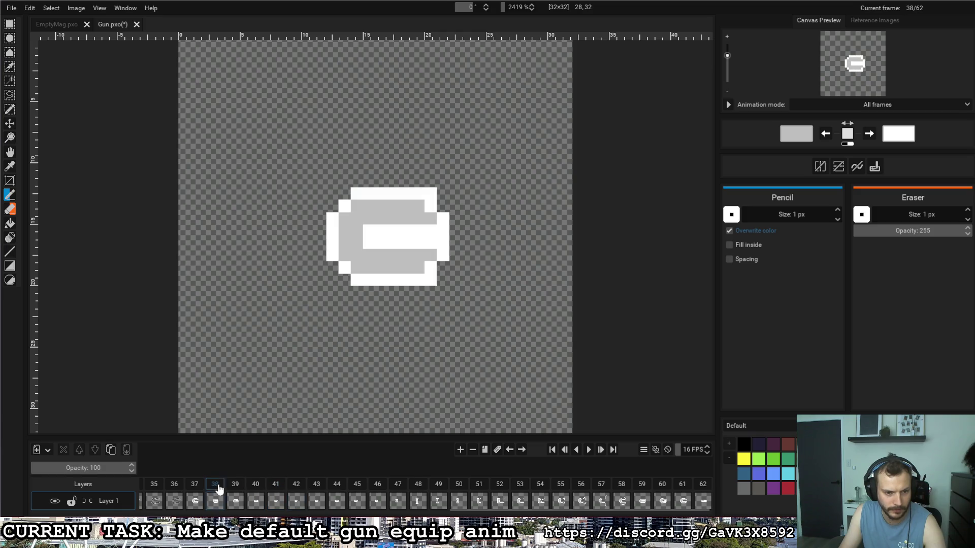
click(235, 487)
click(255, 487)
click(283, 488)
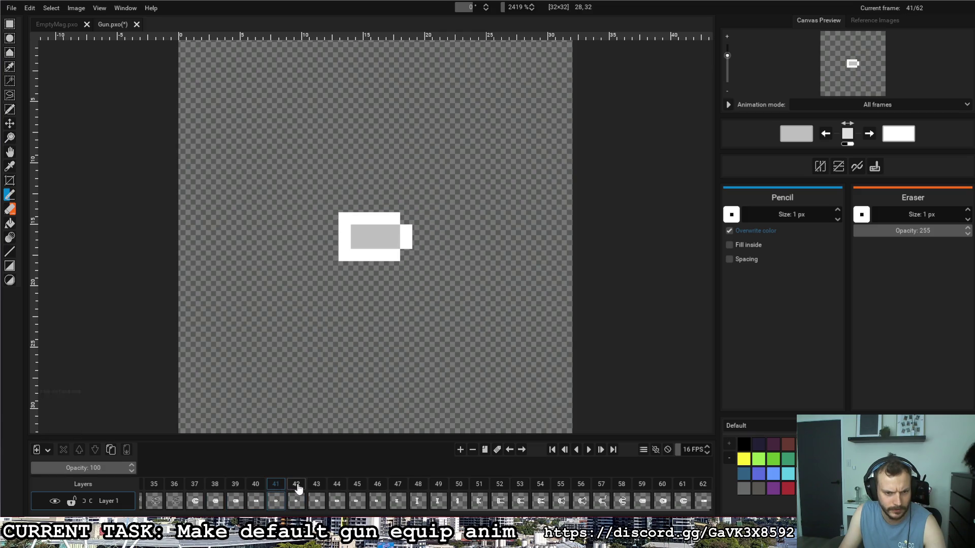
click(297, 487)
click(314, 488)
click(296, 487)
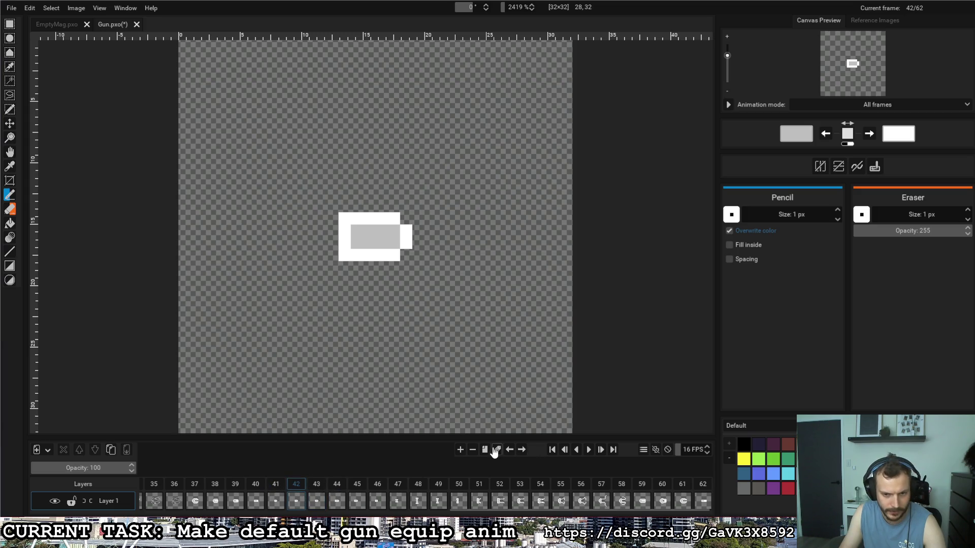
scroll(340, 494, up, 3)
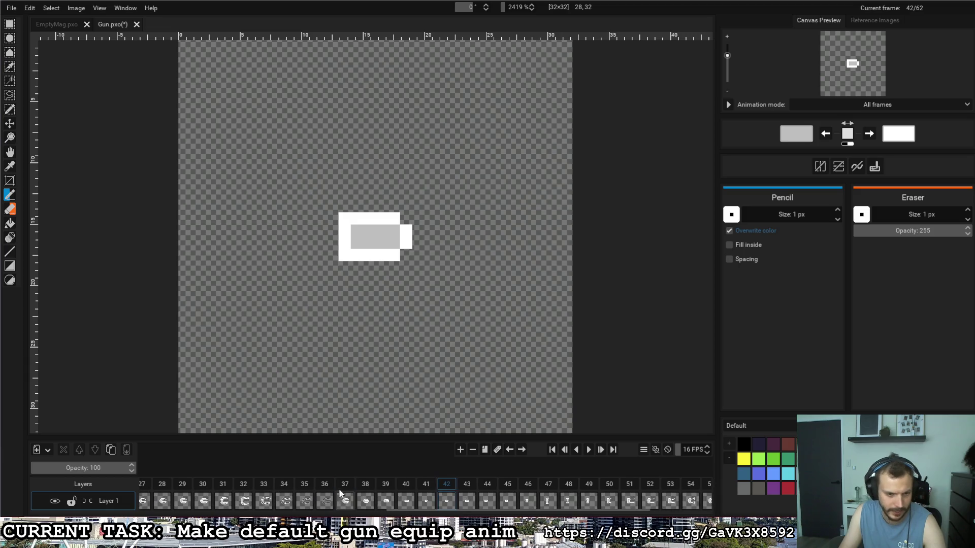
click(588, 450)
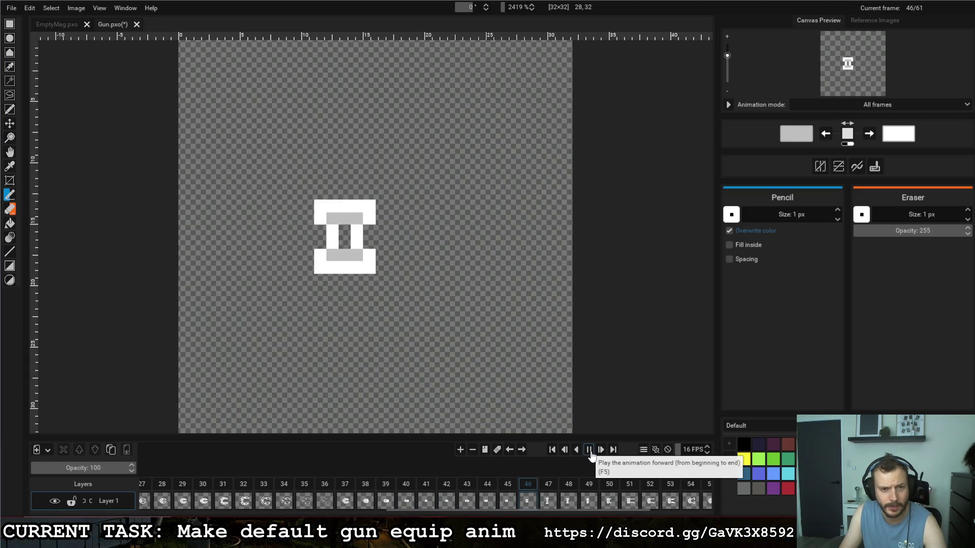
Step: Scroll the timeline back to frame 37 and play the animation
drag(519, 509, 356, 513)
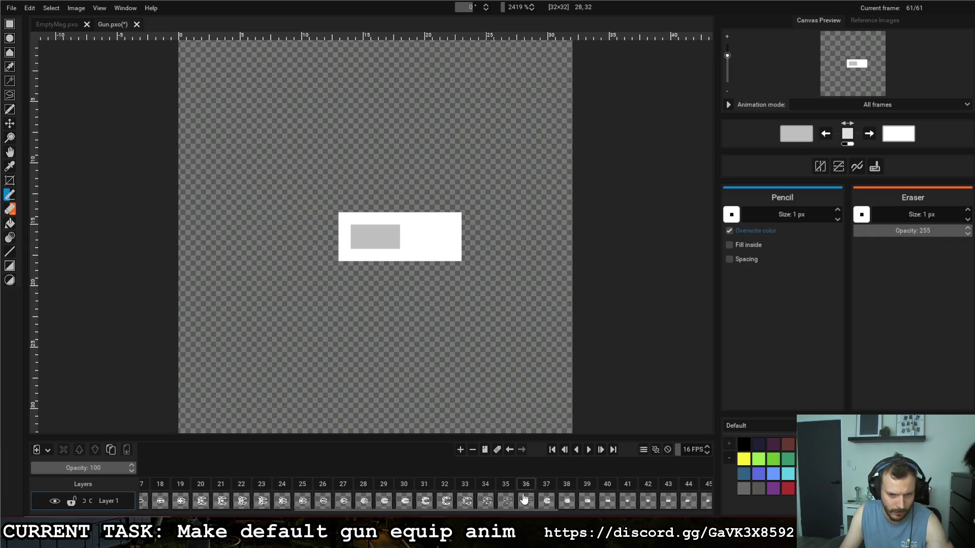
click(544, 486)
drag(536, 511, 691, 511)
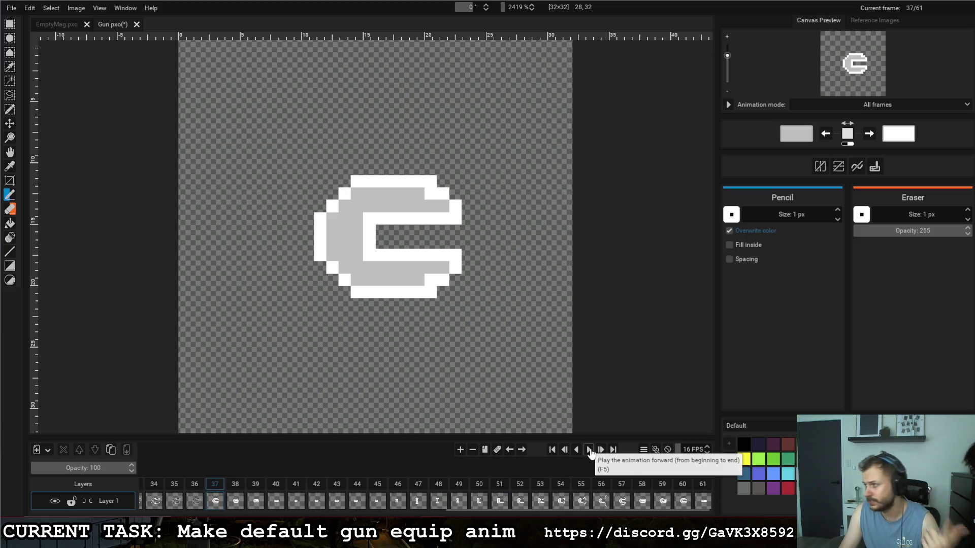
click(589, 451)
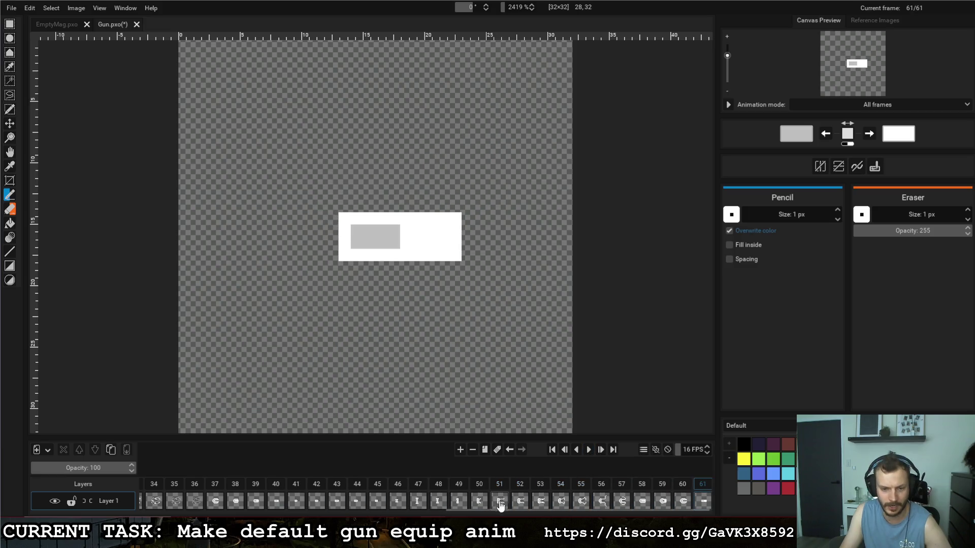
Step: Drag the last frame between frames 41 and 42 and replay the result
drag(482, 489, 259, 485)
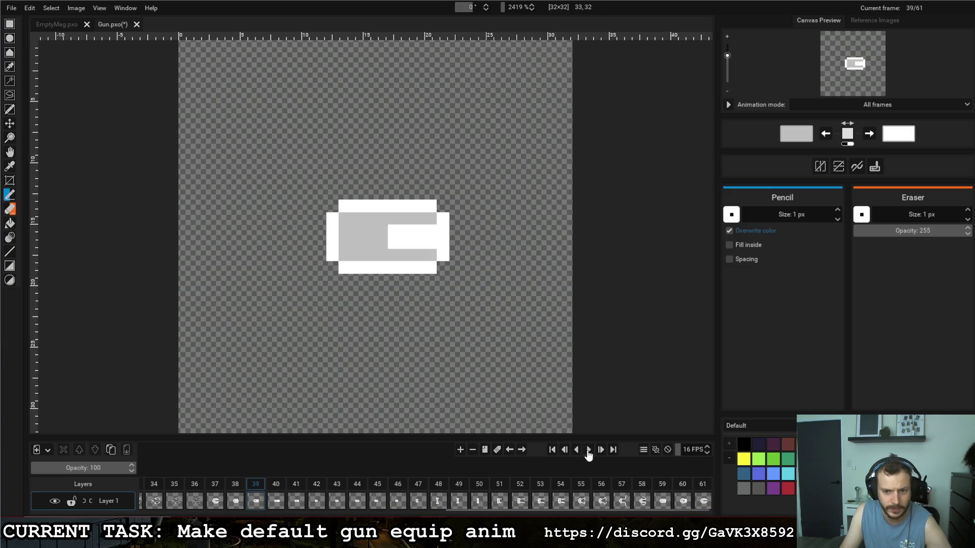
click(588, 451)
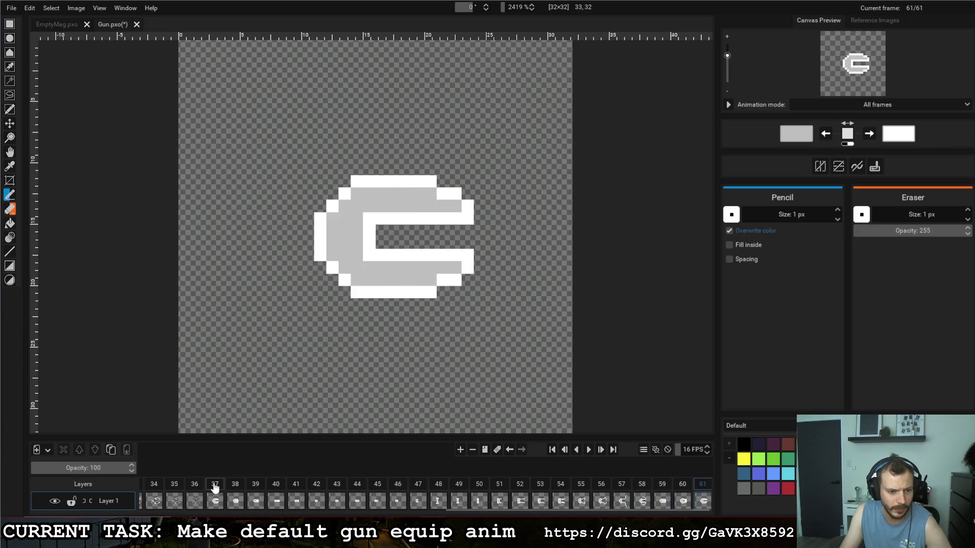
click(588, 450)
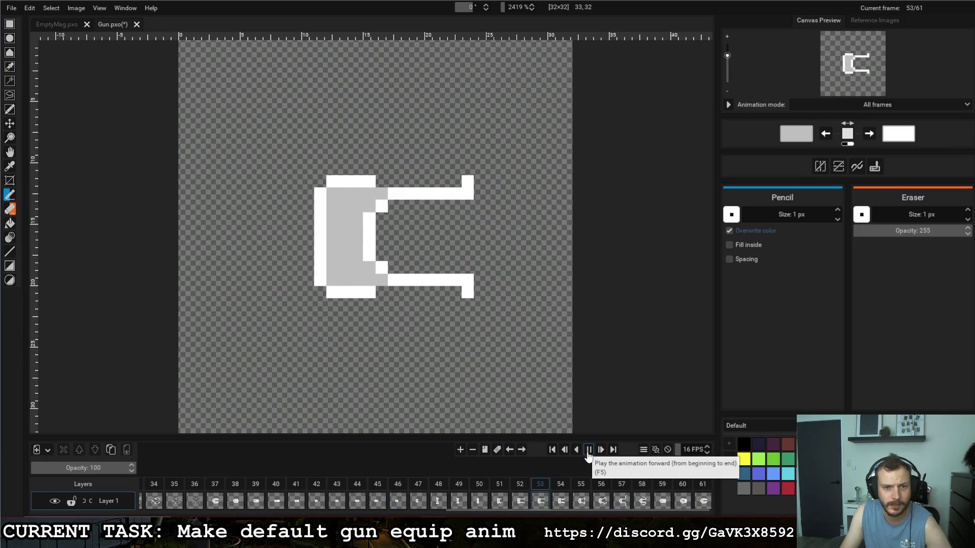
Step: Replay the reordered equip animation from frame 37 several times
click(215, 484)
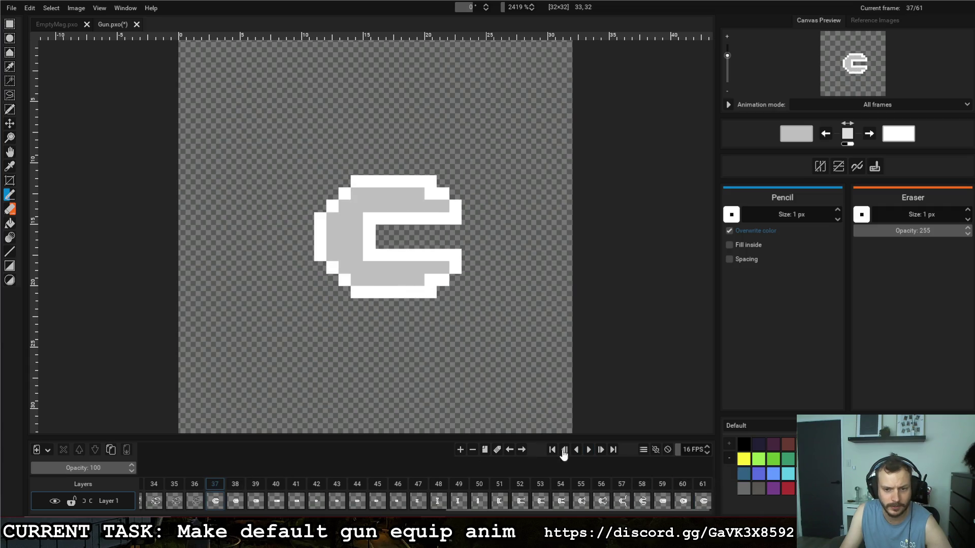
click(589, 450)
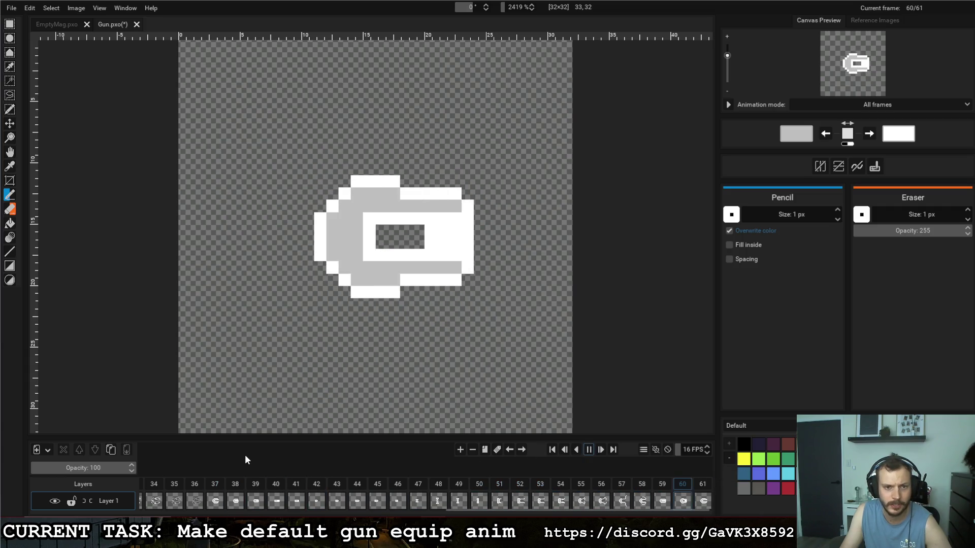
click(589, 450)
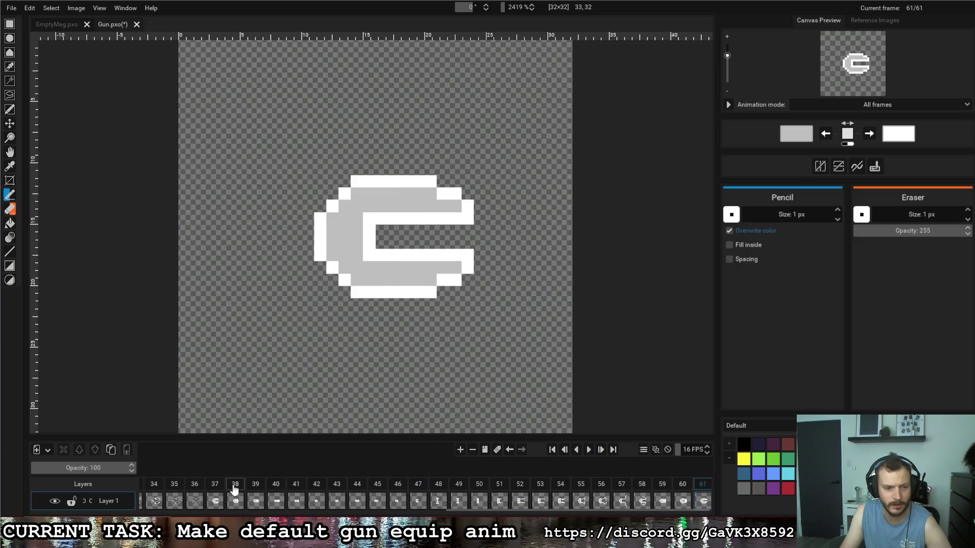
click(590, 450)
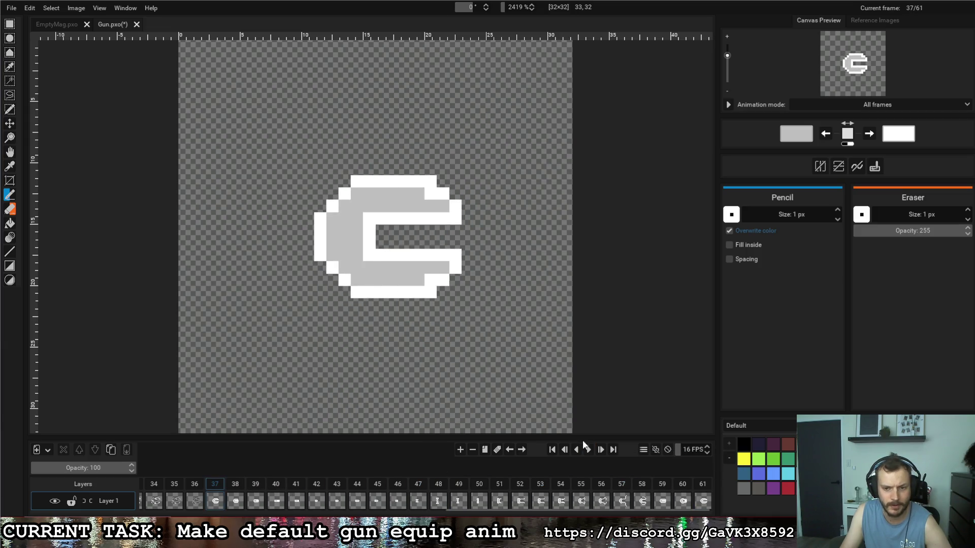
click(587, 450)
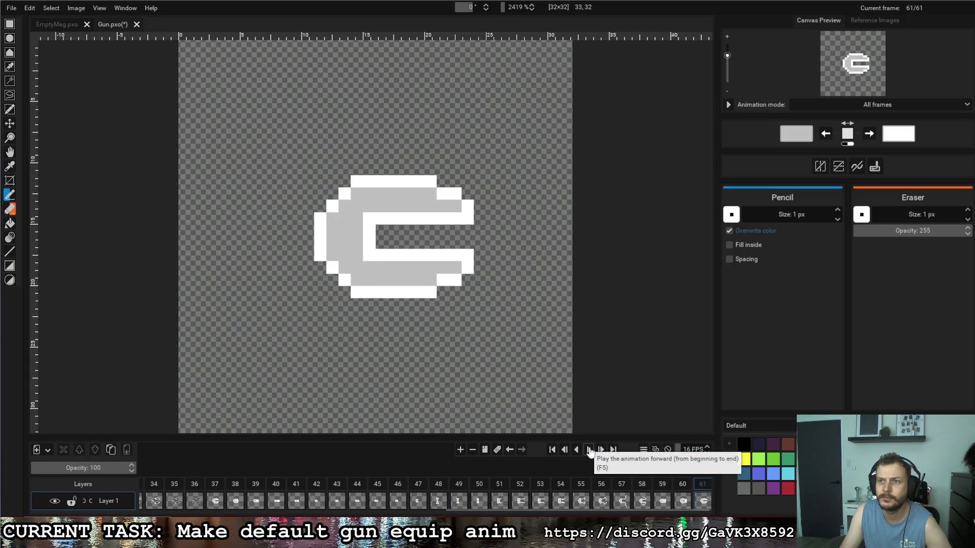
click(216, 484)
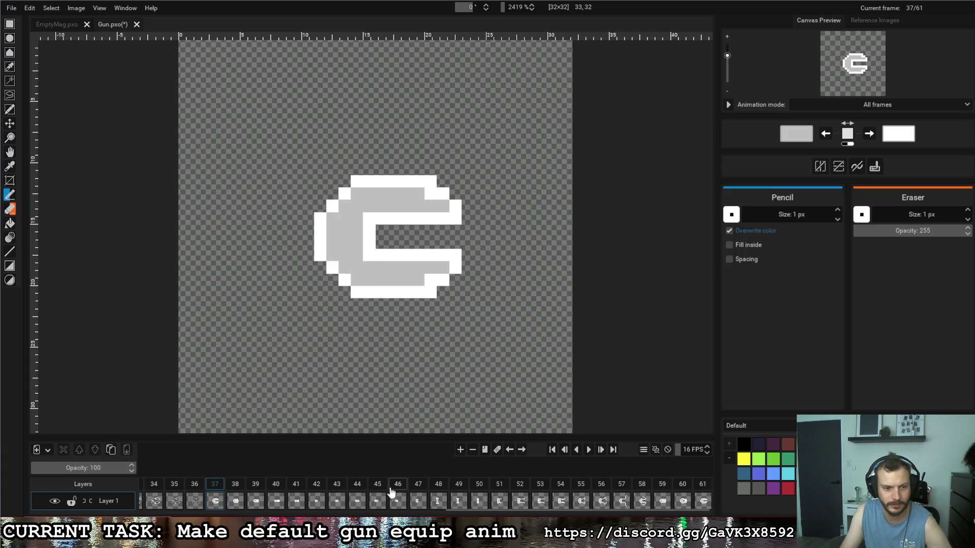
click(588, 450)
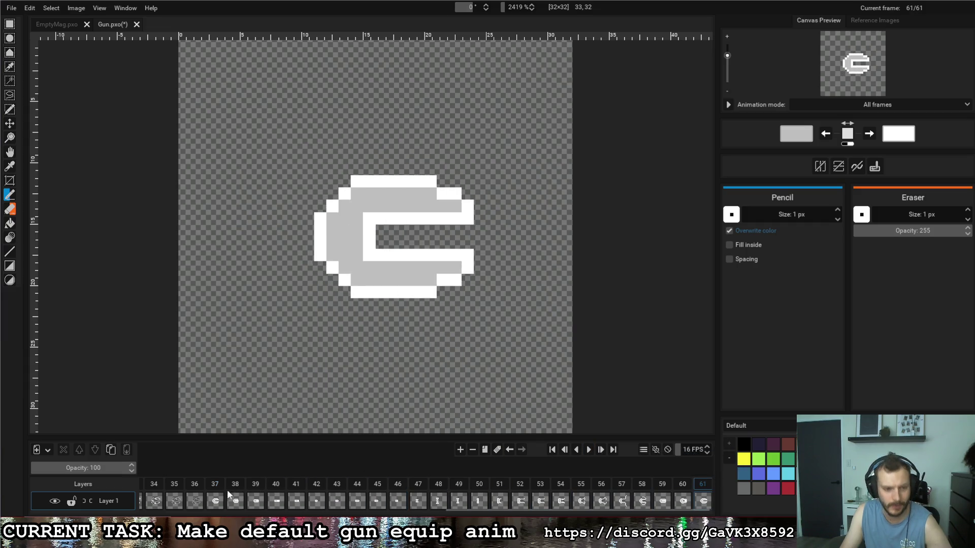
click(215, 486)
click(591, 452)
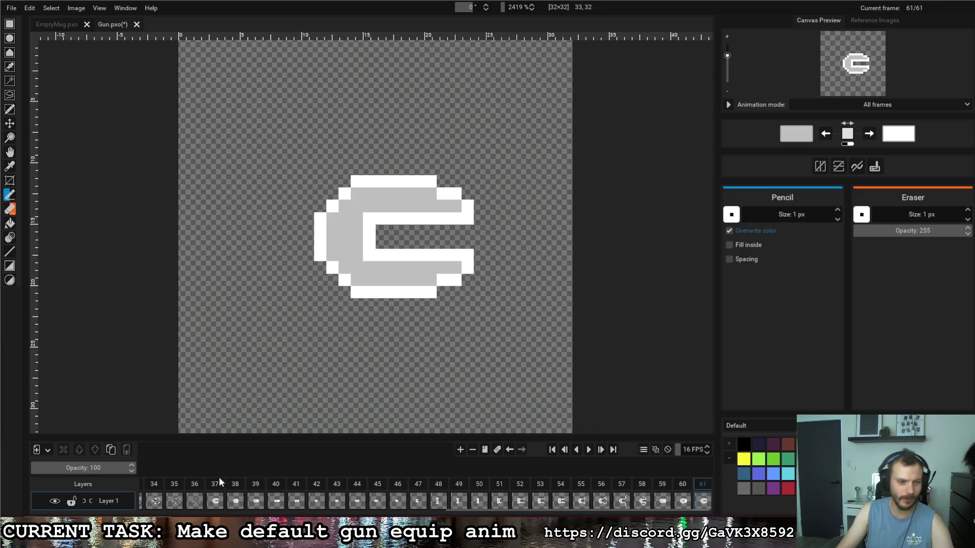
click(589, 449)
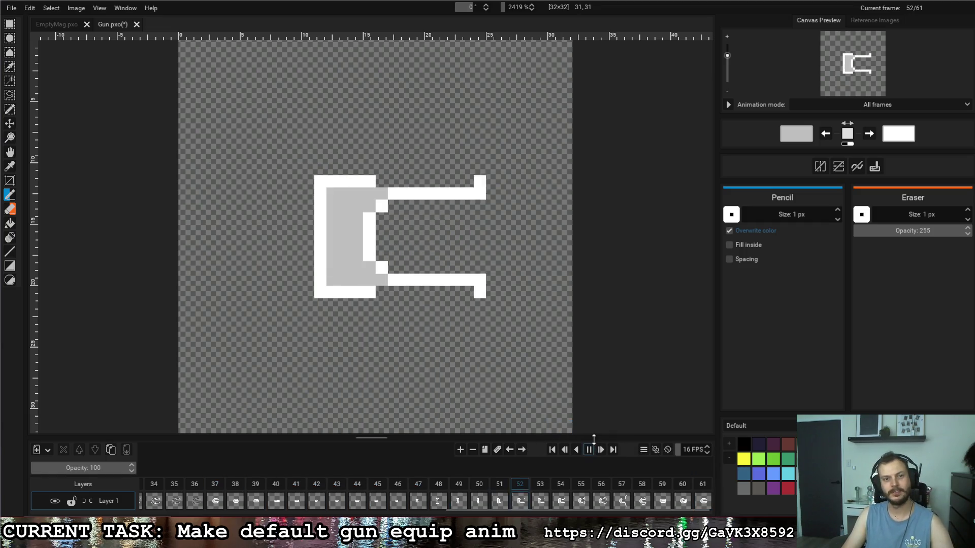
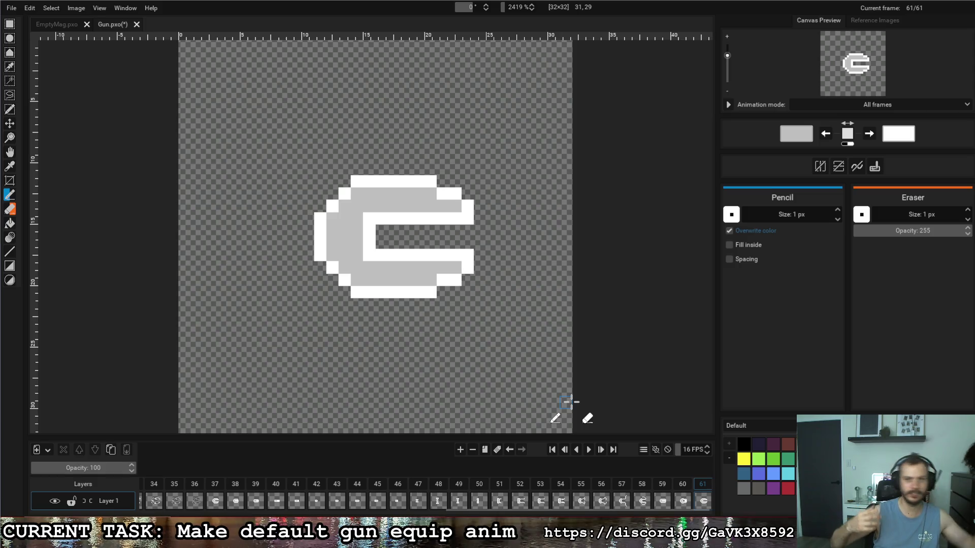
Step: Inspect gun frames 48–49, then step through frames 10–13 and back to 10
click(460, 485)
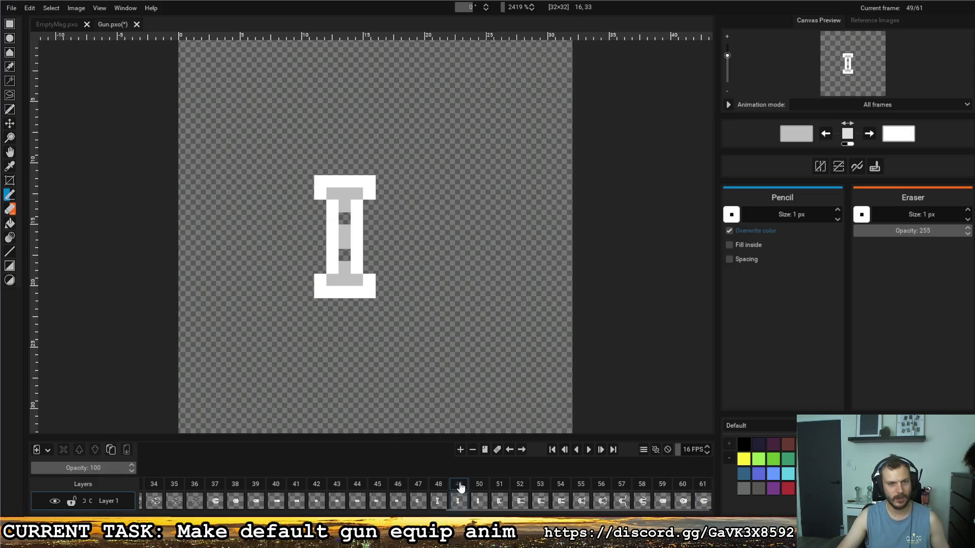
click(439, 486)
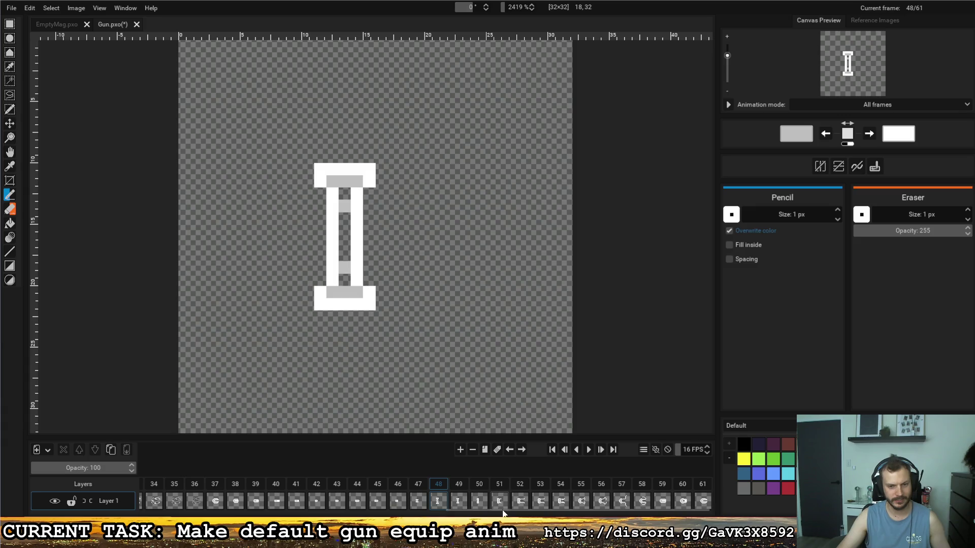
drag(502, 511, 196, 512)
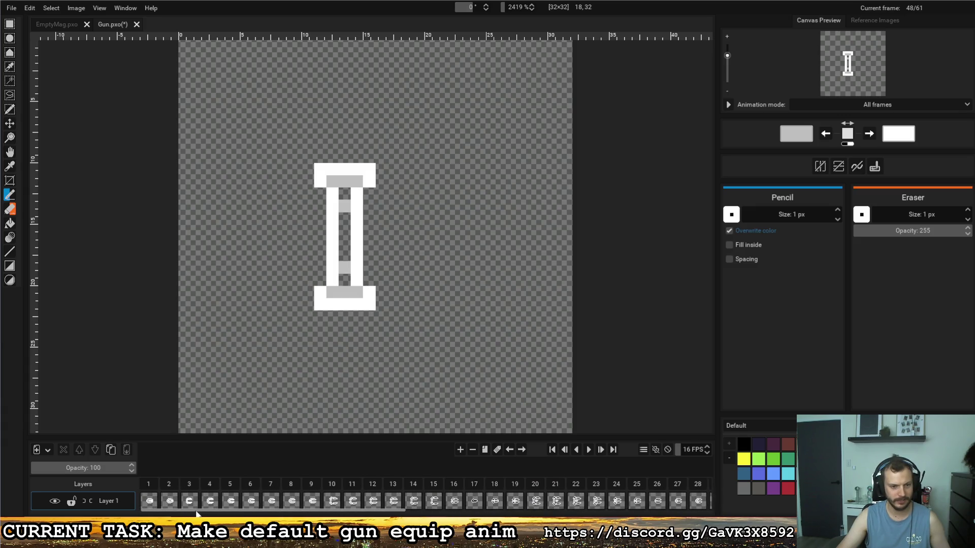
click(328, 486)
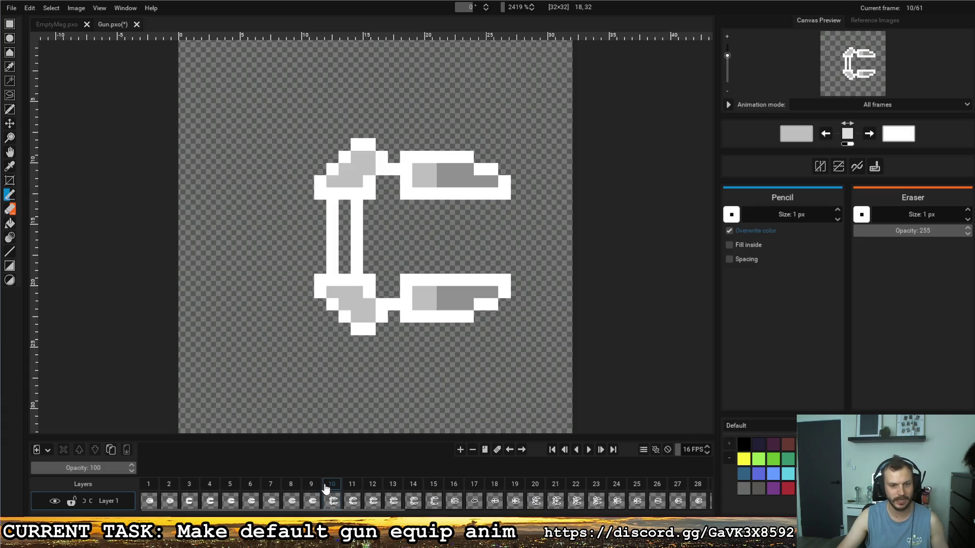
click(352, 487)
click(372, 486)
click(392, 486)
click(413, 486)
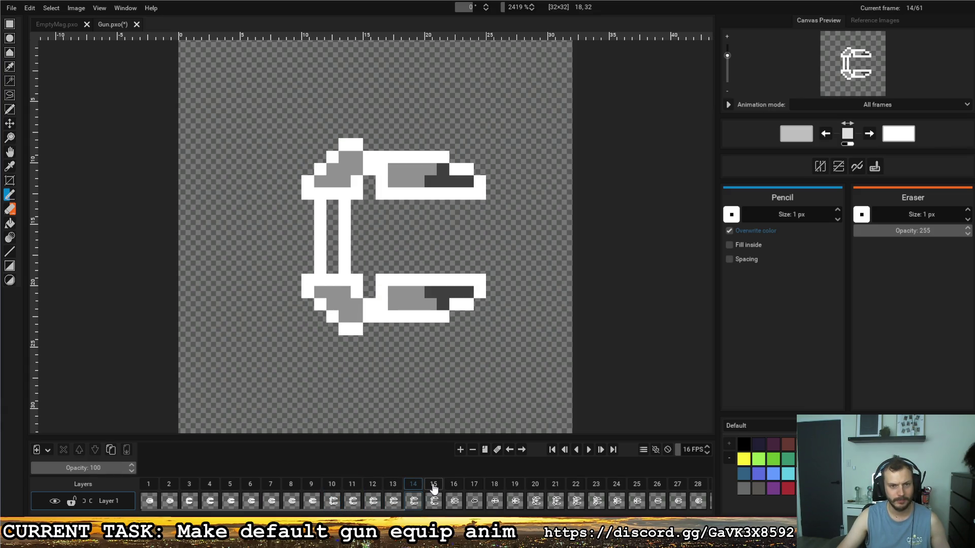
click(433, 486)
click(412, 487)
click(392, 486)
click(372, 486)
click(352, 486)
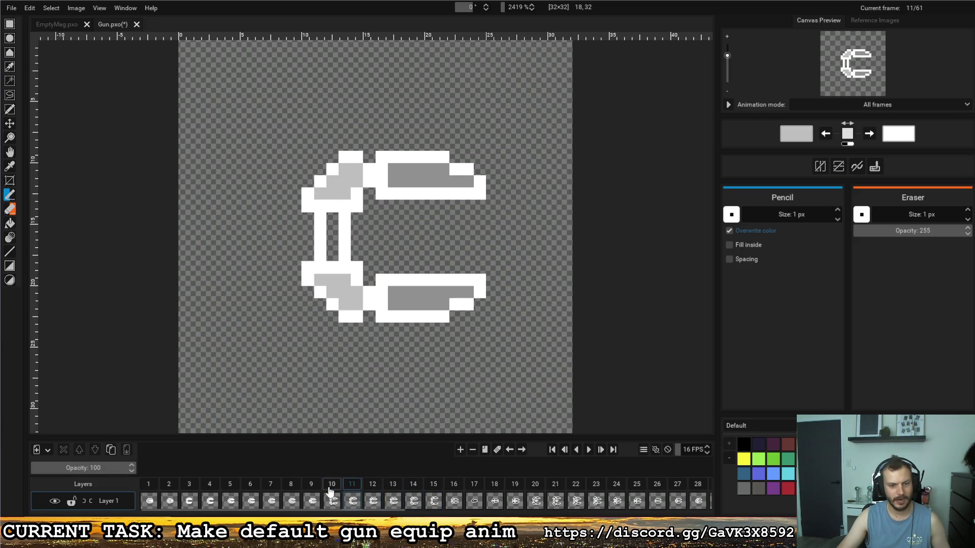
click(329, 488)
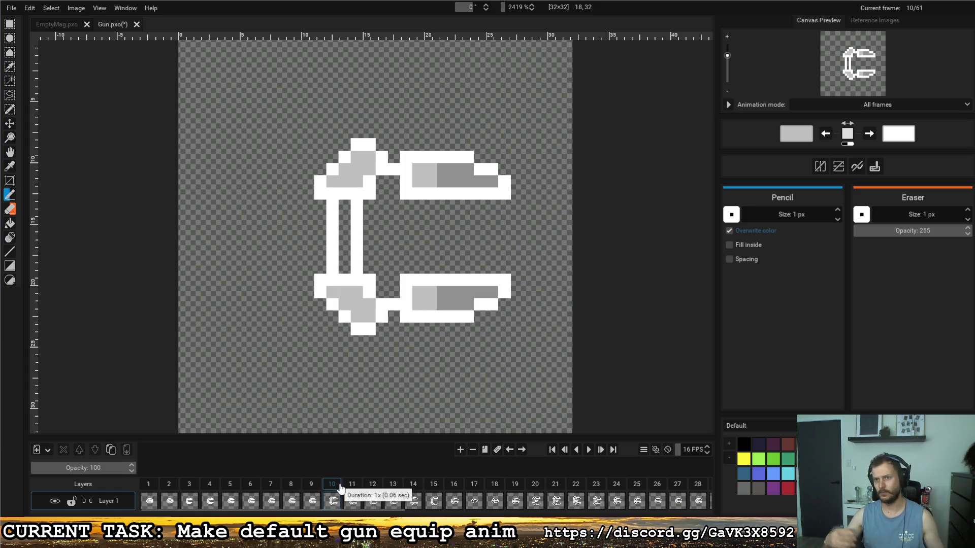
Step: Step through gun animation frames 17 to 27 on the timeline
click(453, 484)
click(474, 487)
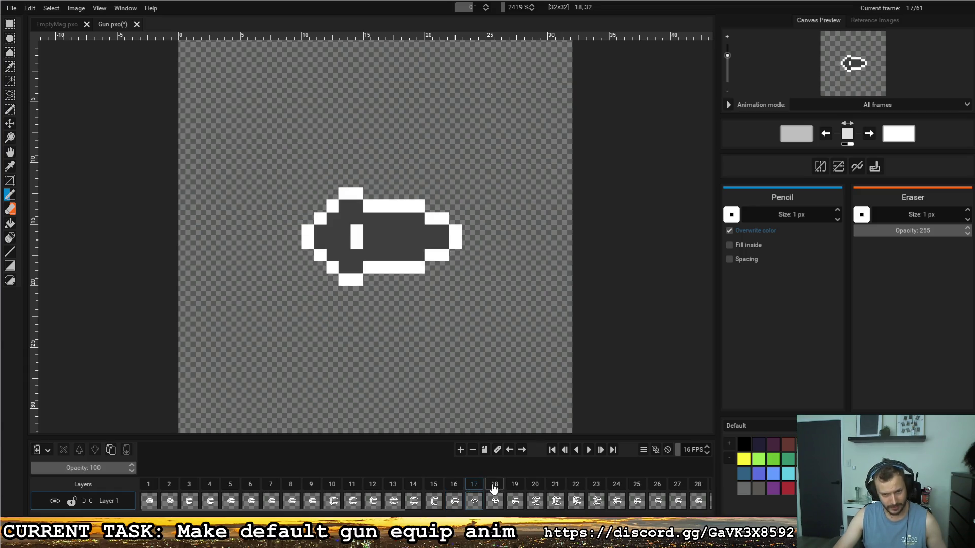
click(494, 488)
click(516, 486)
click(543, 486)
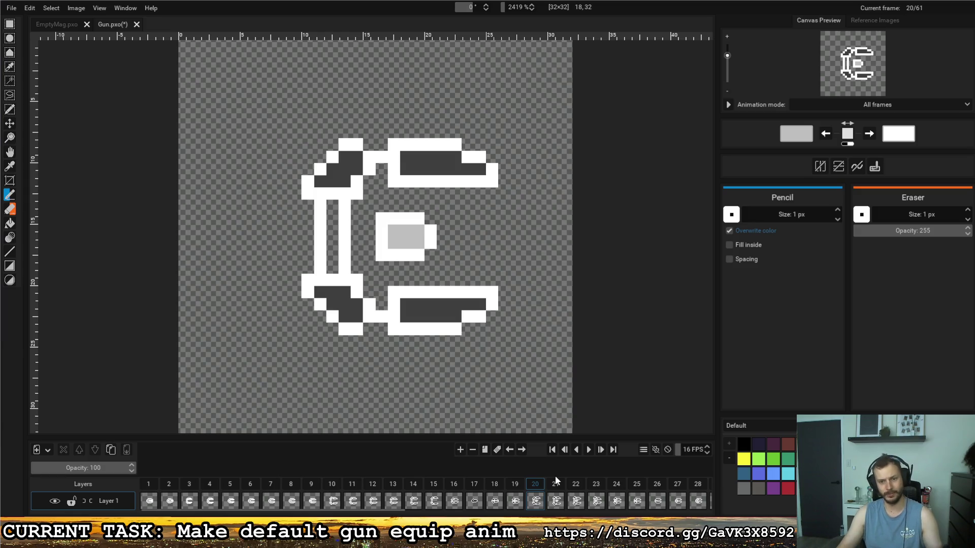
click(556, 488)
click(576, 488)
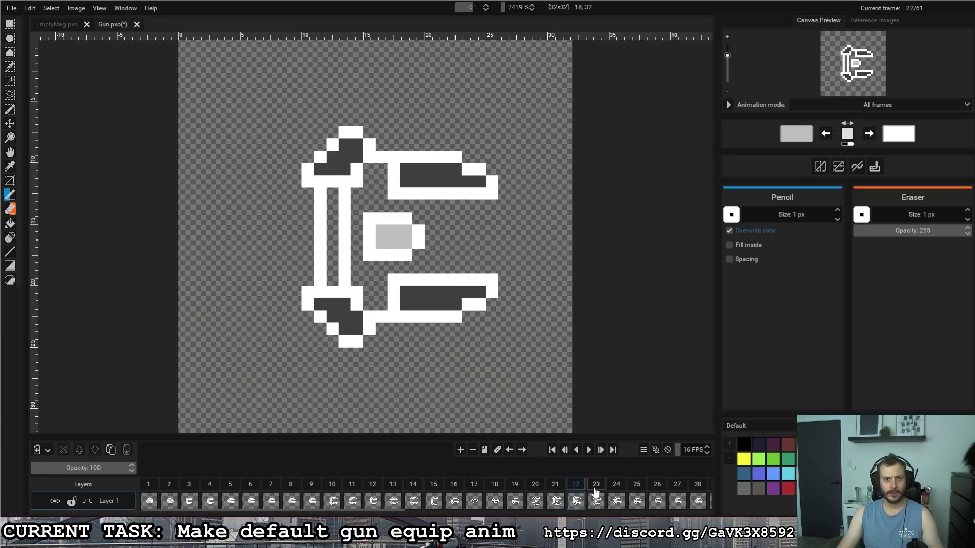
click(597, 487)
click(617, 486)
click(637, 486)
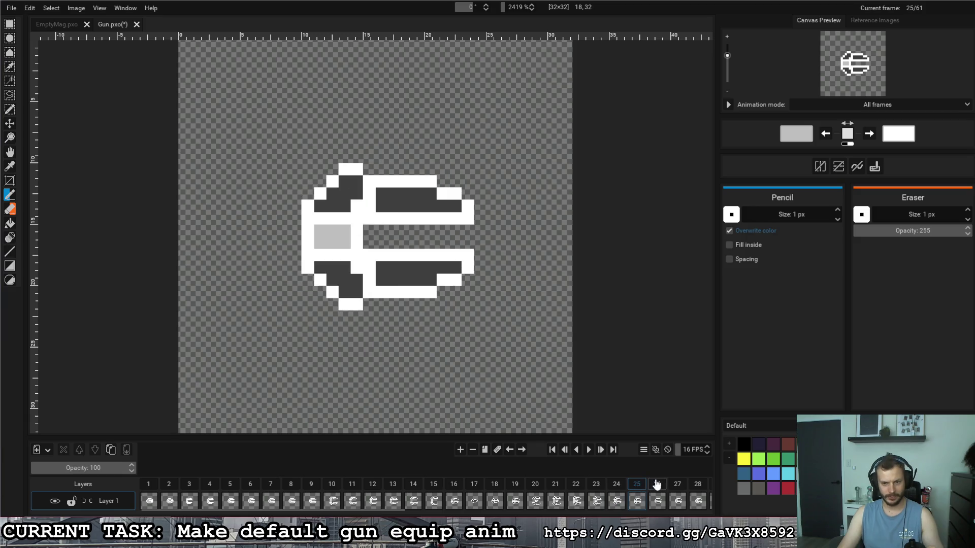
click(657, 487)
click(677, 488)
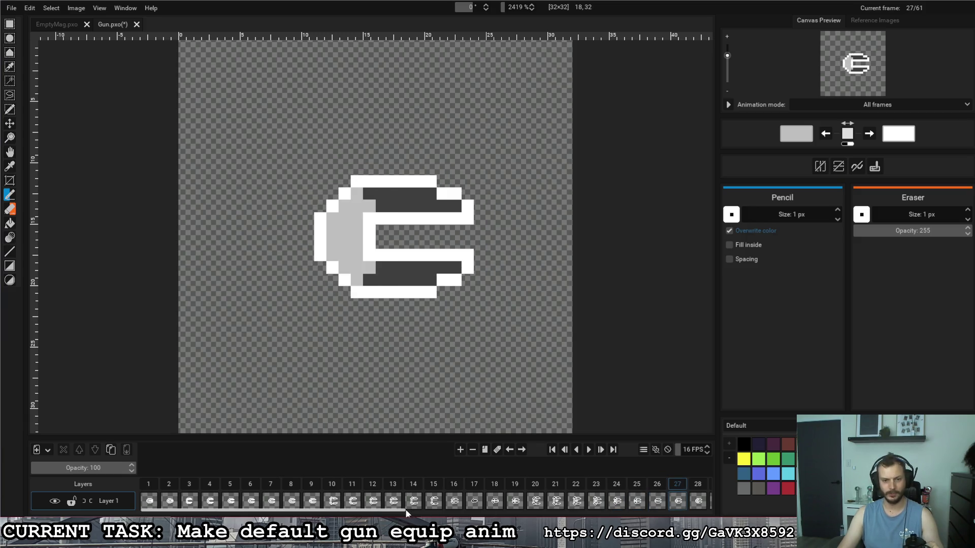
Step: Step through frames 28–37, then the late frames 55 to the final frame 61
drag(408, 514, 495, 514)
click(508, 487)
click(529, 486)
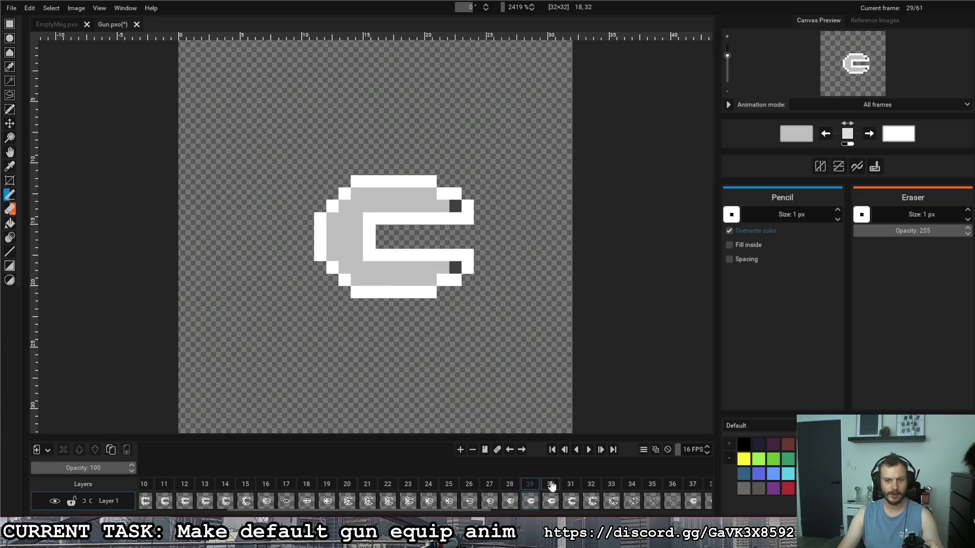
click(550, 486)
click(578, 486)
click(592, 487)
click(612, 487)
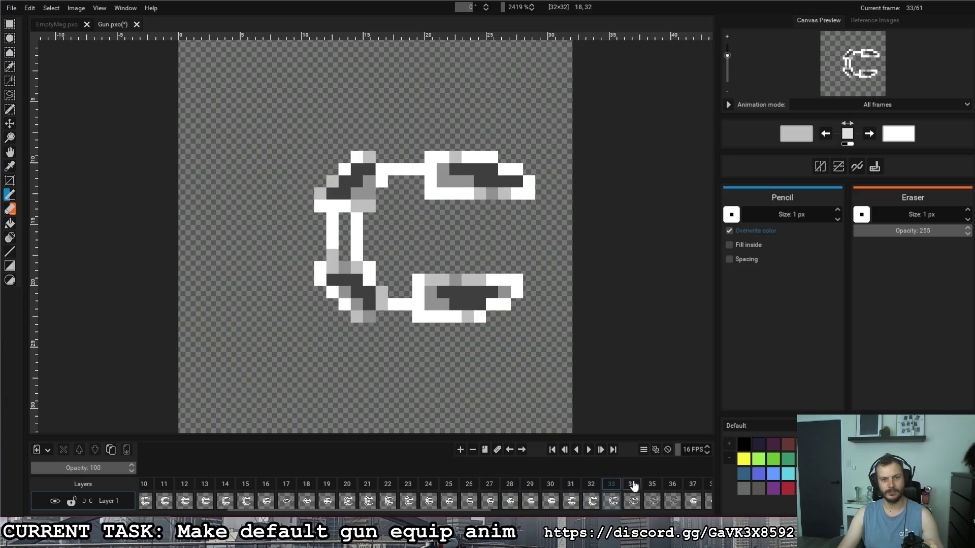
click(632, 486)
click(651, 486)
click(670, 487)
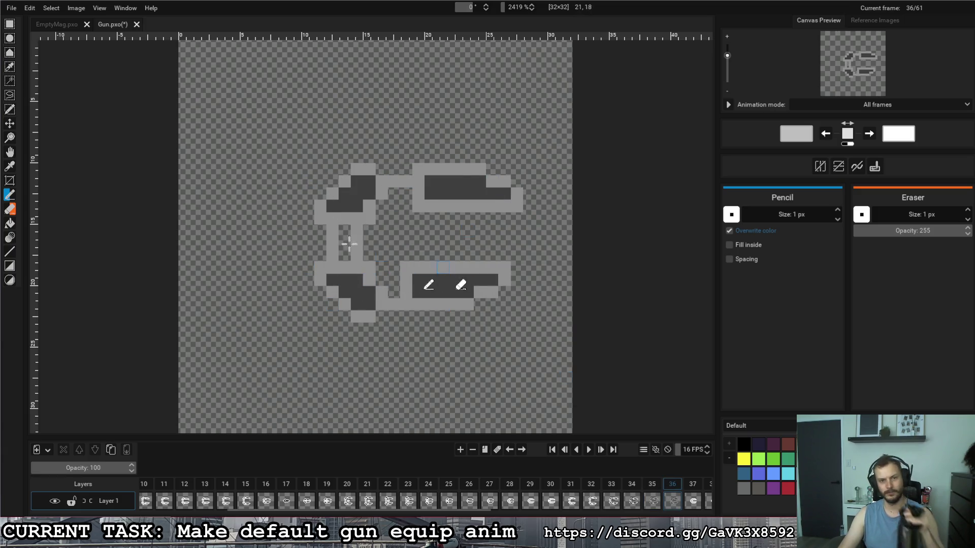
drag(414, 513, 606, 508)
key(Right)
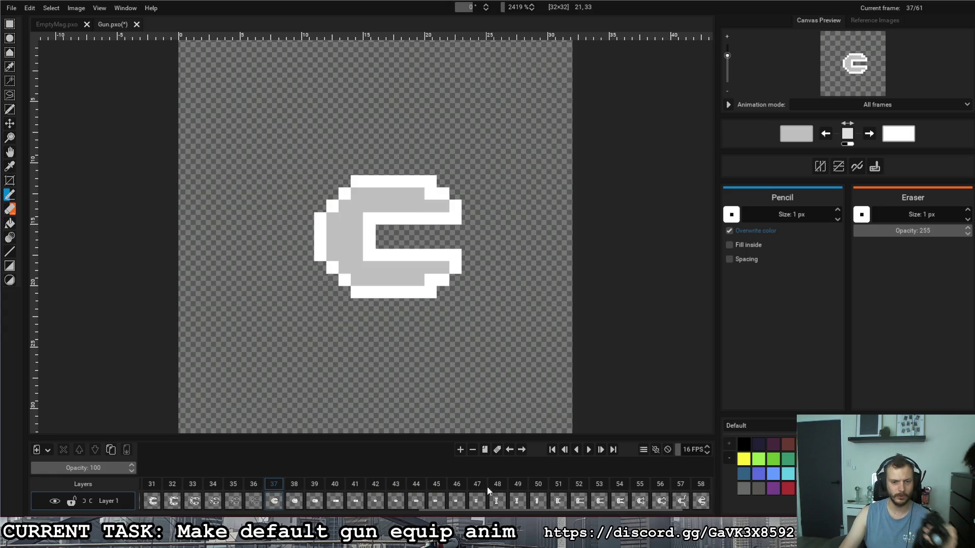
click(579, 485)
click(619, 485)
click(640, 485)
click(660, 484)
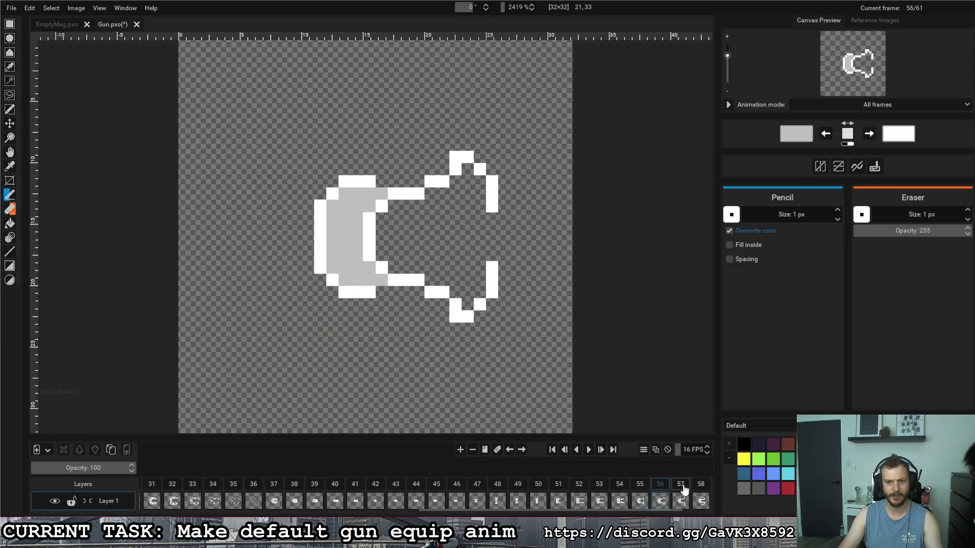
click(681, 484)
click(700, 485)
scroll(628, 510, down, 1)
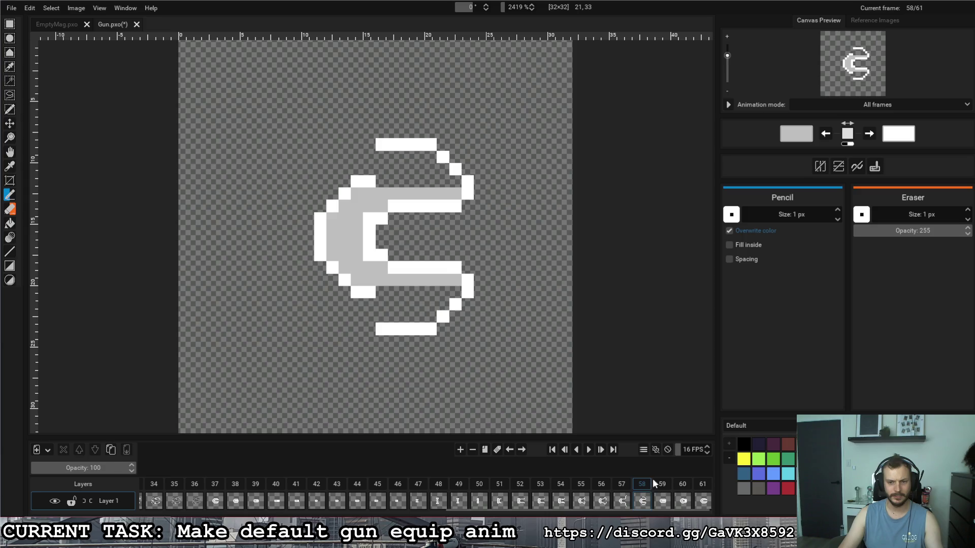
click(671, 485)
click(681, 486)
click(702, 485)
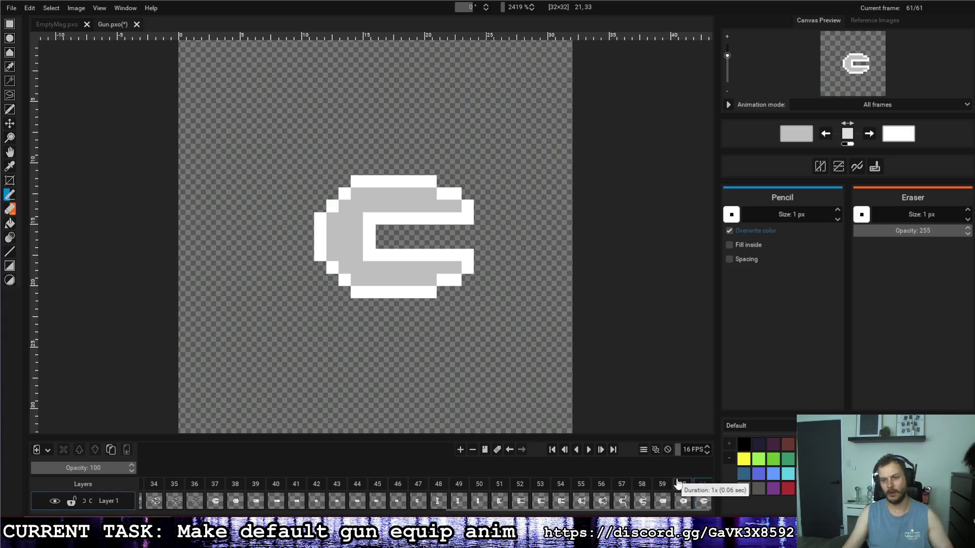
mouse_move(647, 513)
mouse_down()
mouse_move(355, 482)
mouse_move(211, 480)
mouse_up()
Step: Play the gun equip animation twice from frame 1
click(149, 487)
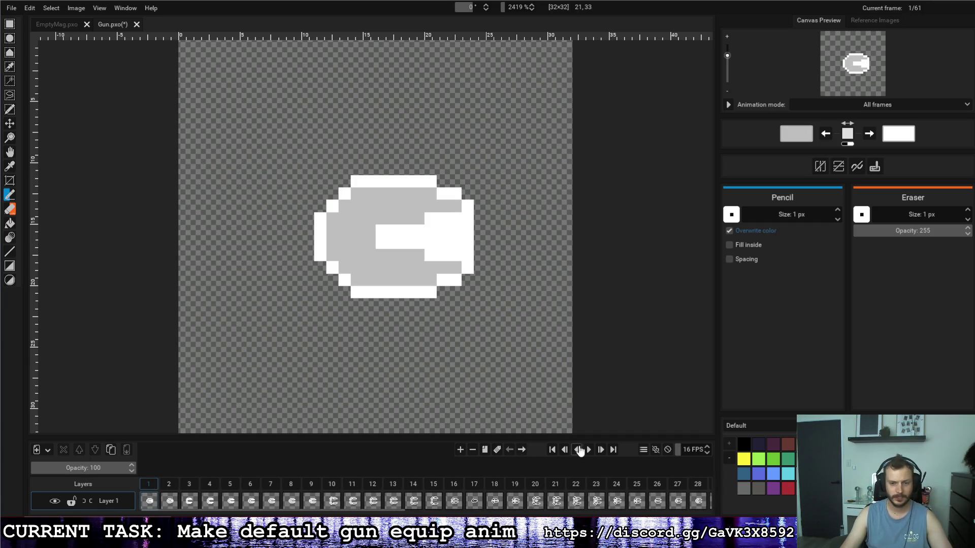
click(588, 450)
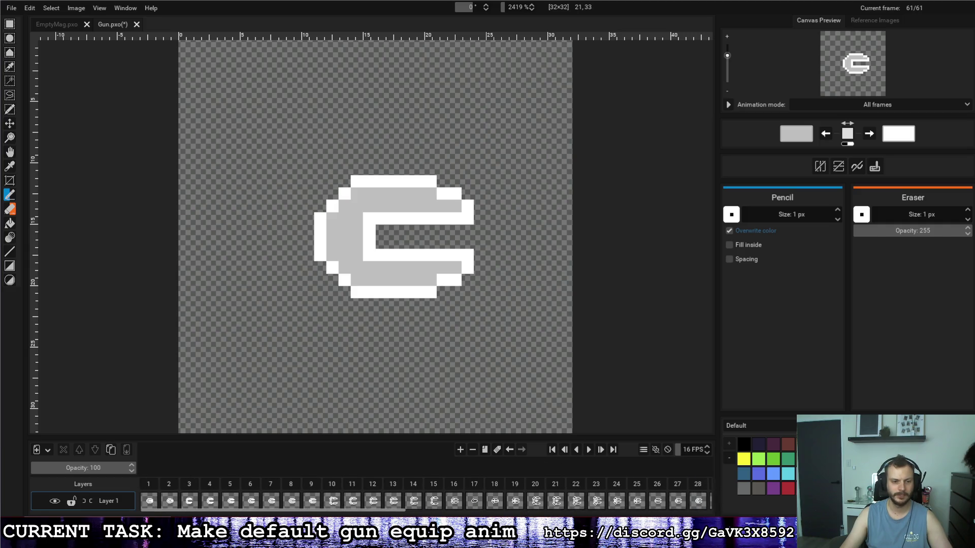
click(589, 450)
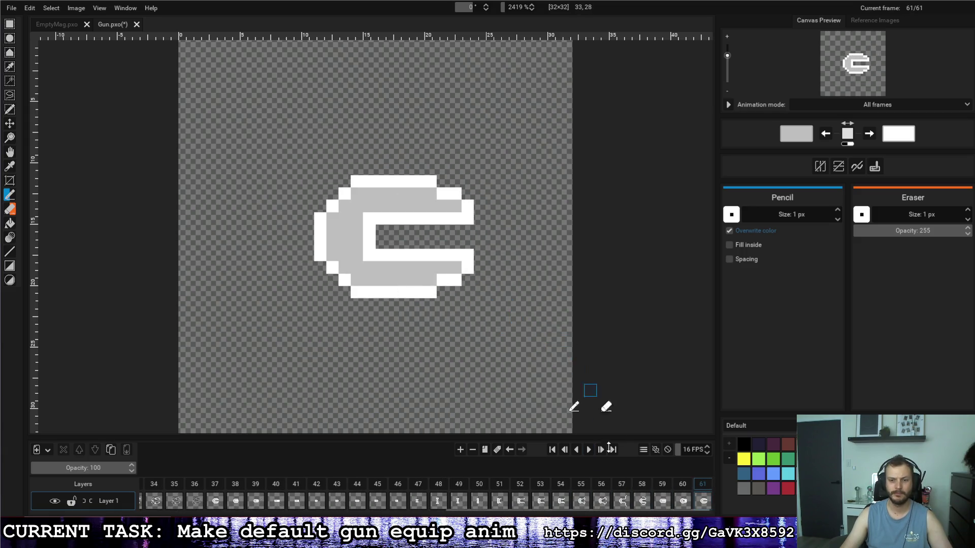
Step: Save the Gun.pxo project from the File menu
click(11, 8)
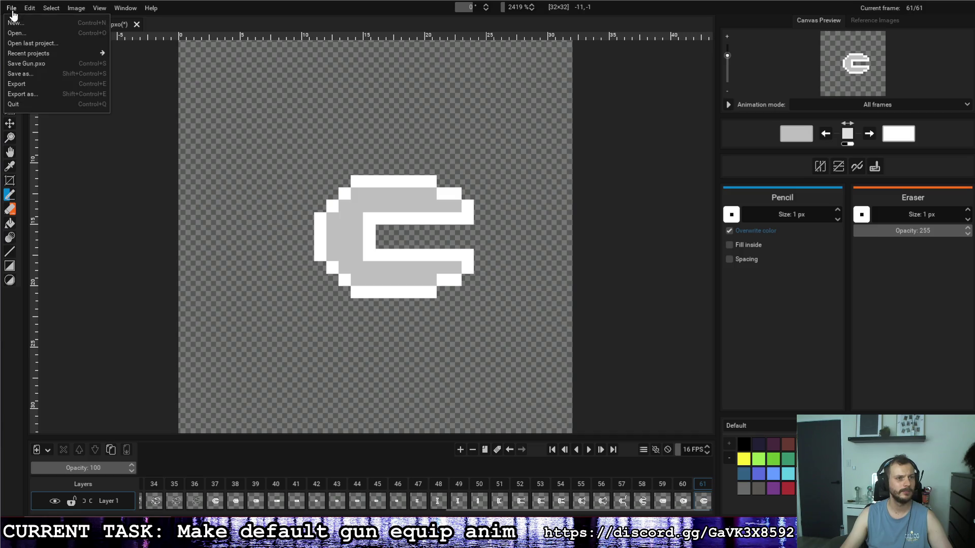
click(29, 64)
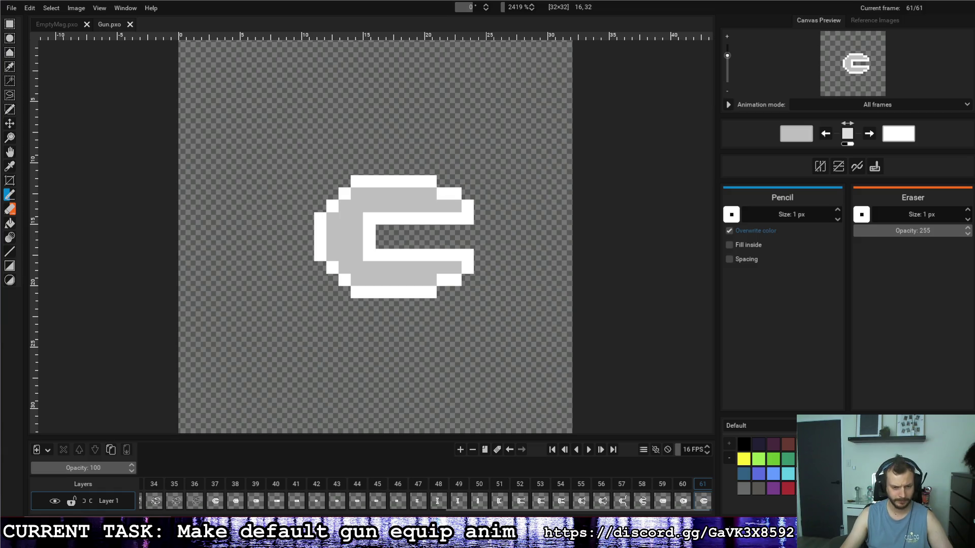
mouse_move(383, 538)
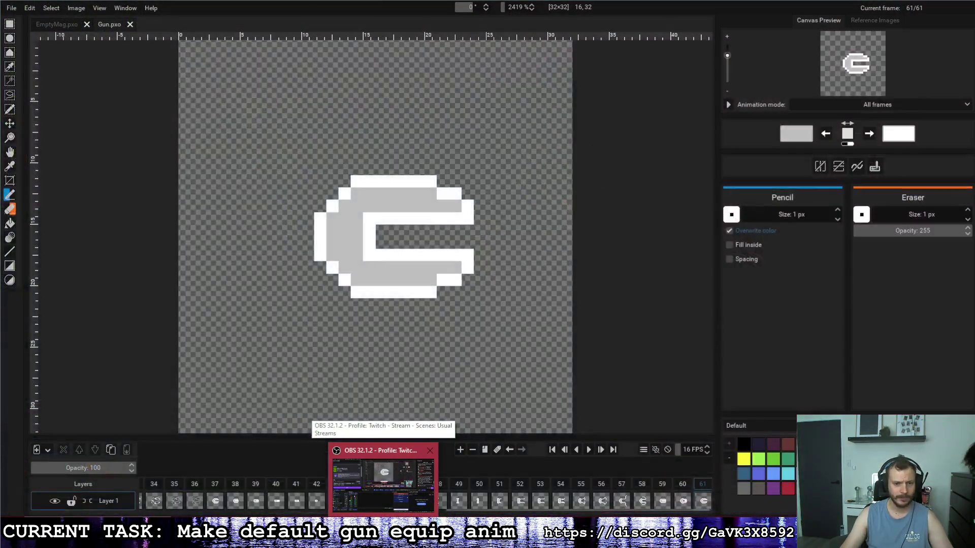
Step: In Godot, collapse Effects and open Weapons/Ranged/Weapon_Template.tscn from the FileSystem dock
click(363, 538)
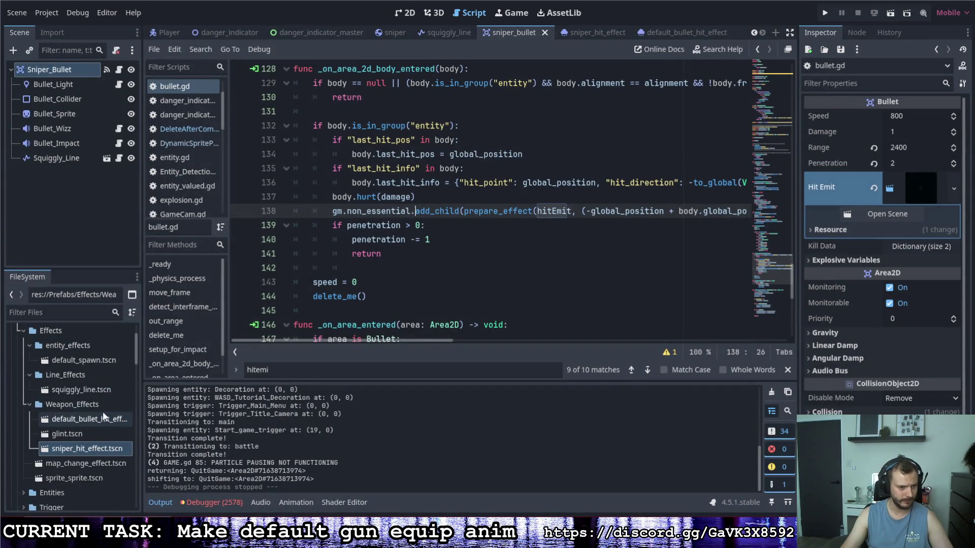
scroll(85, 473, down, 1)
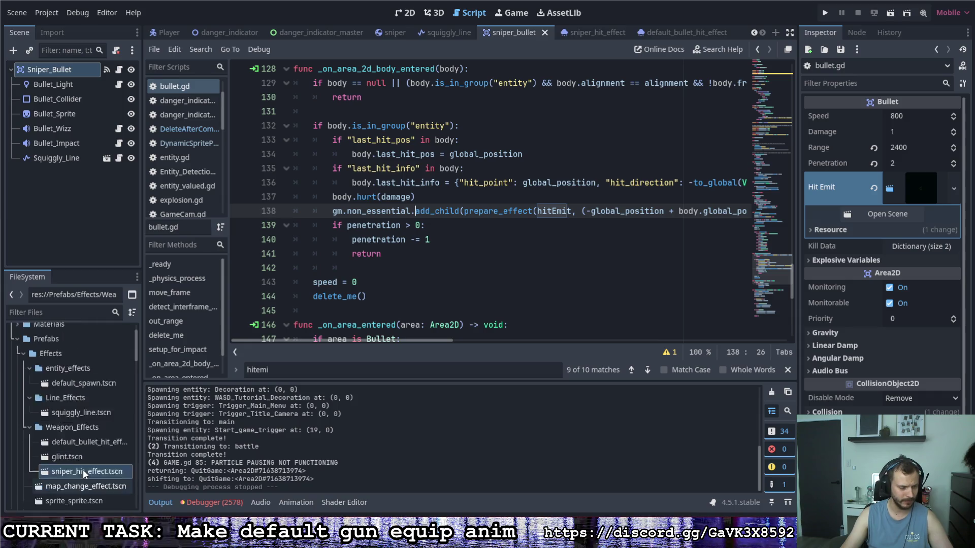
scroll(84, 470, up, 3)
click(22, 377)
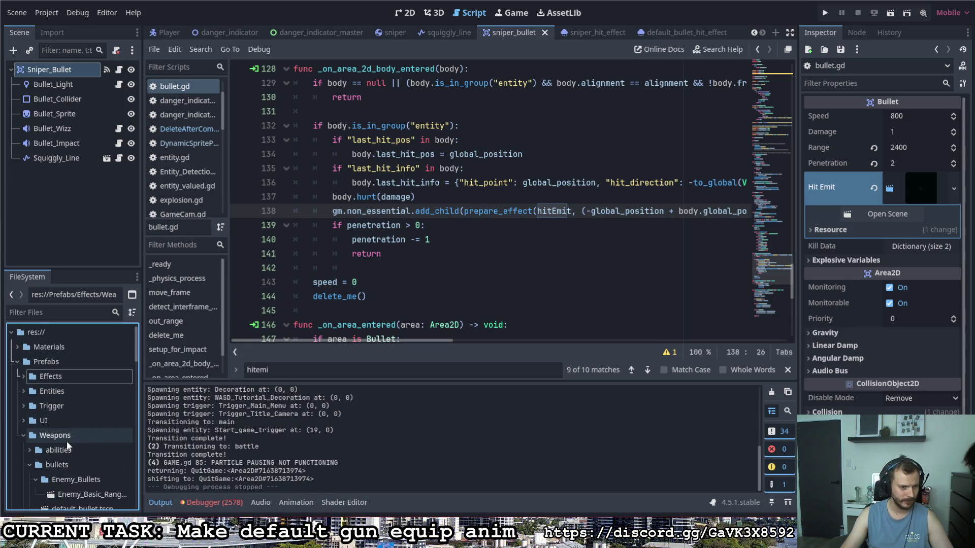
scroll(66, 439, down, 4)
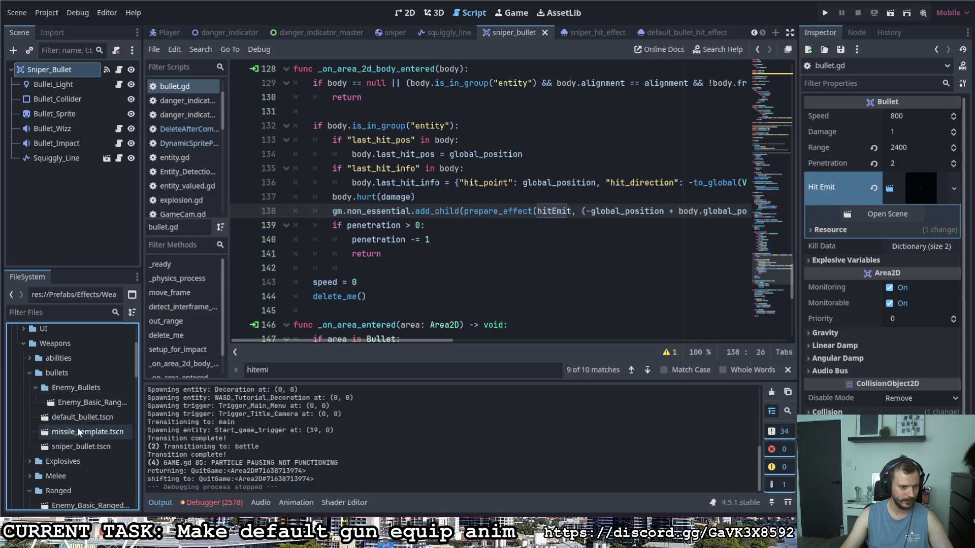
scroll(69, 450, down, 4)
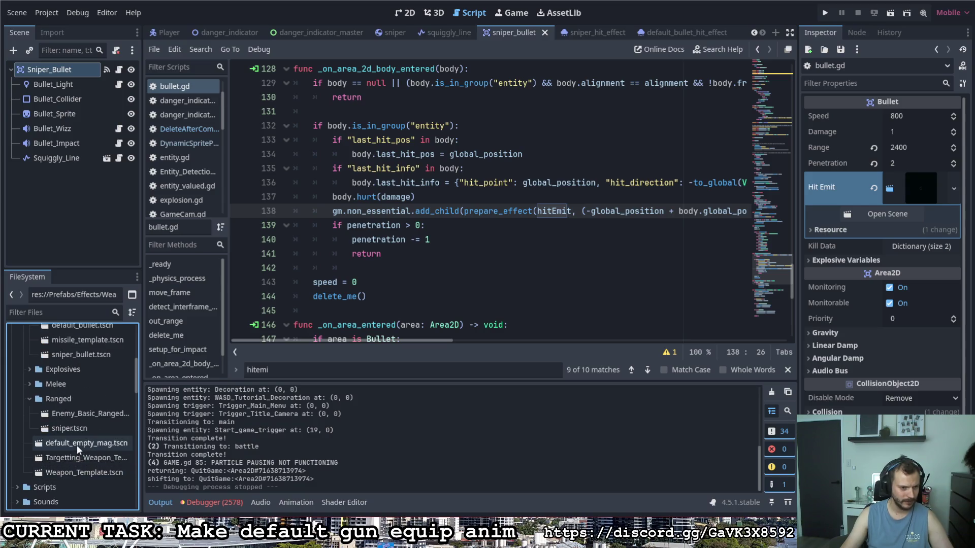
double_click(77, 472)
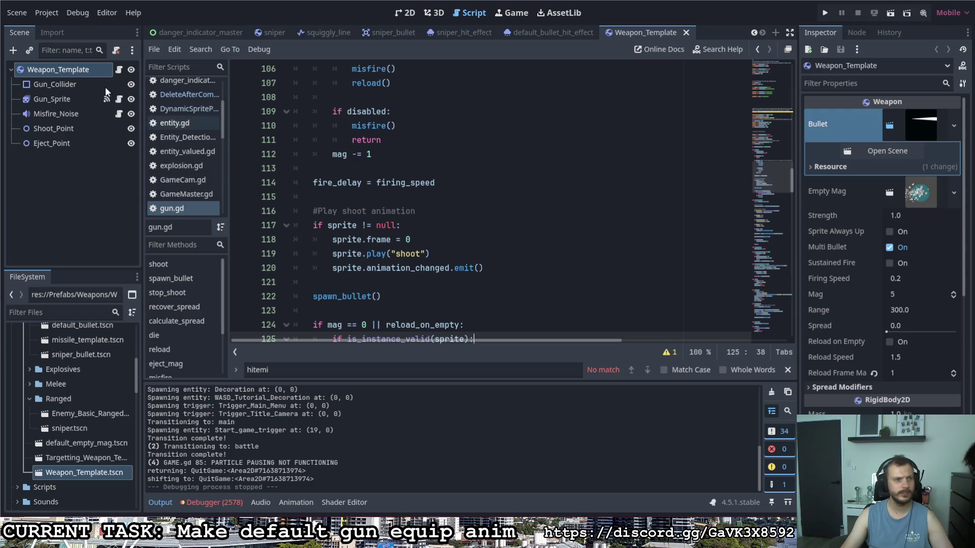
Step: Add a new animation named 'equip' to Gun_Sprite's SpriteFrames
click(81, 99)
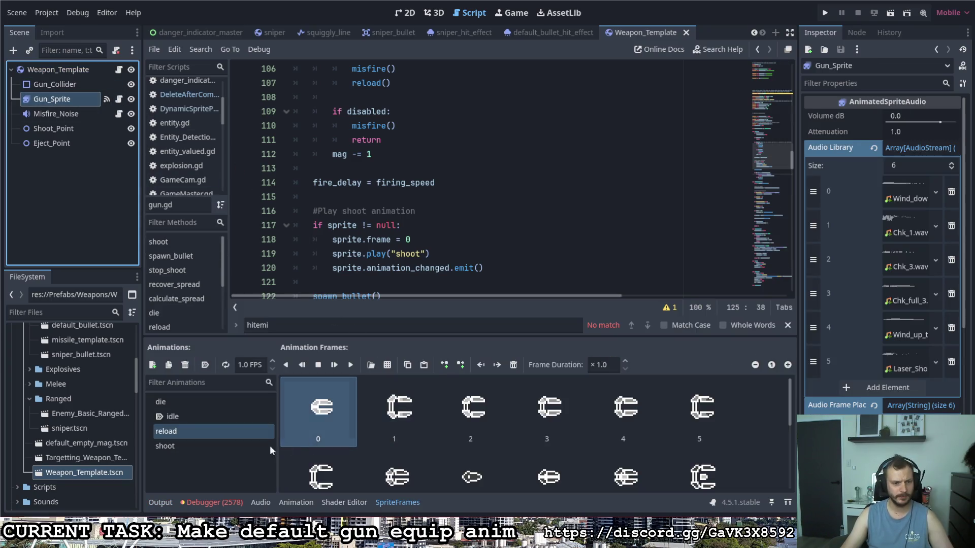
click(153, 365)
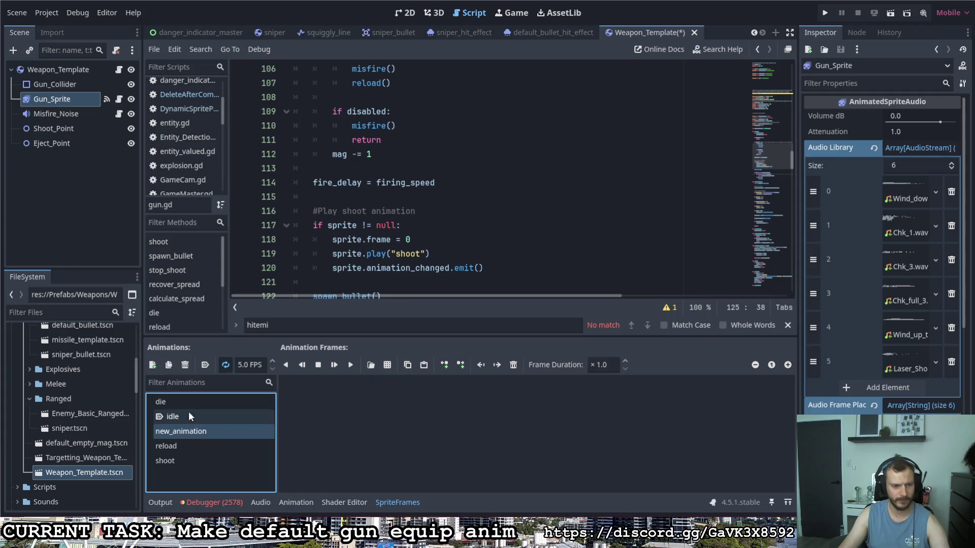
click(195, 431)
click(194, 432)
drag(230, 429, 125, 420)
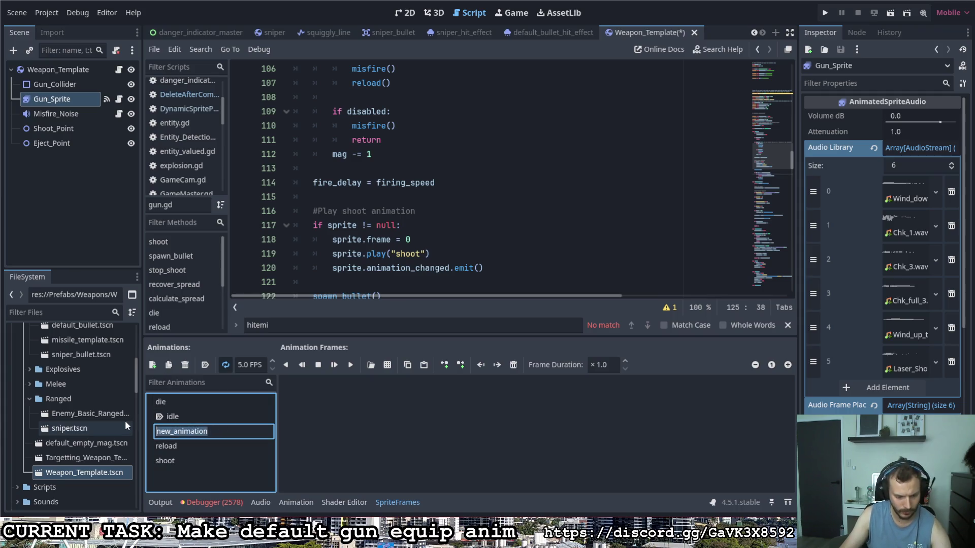
text(equip)
key(Return)
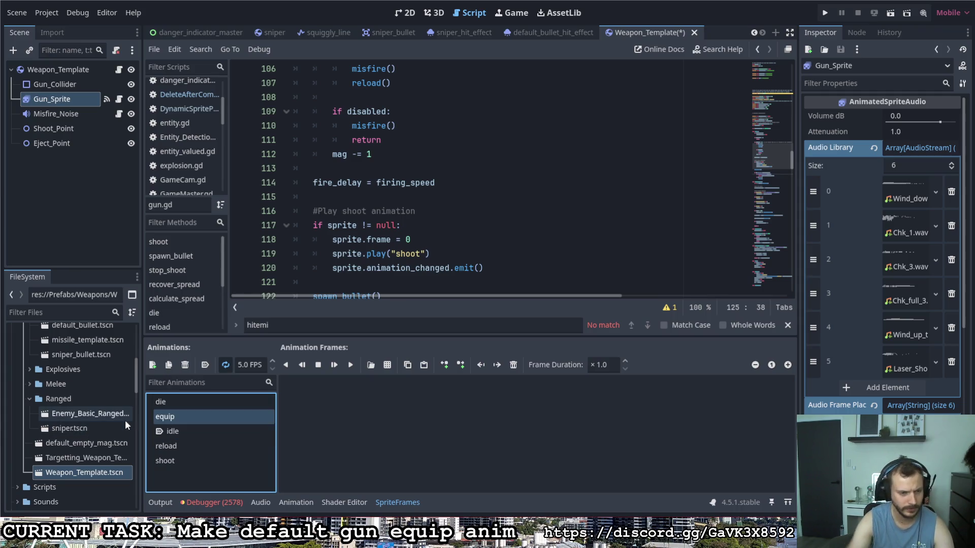
Step: Add a second animation named 'unequip'
click(152, 364)
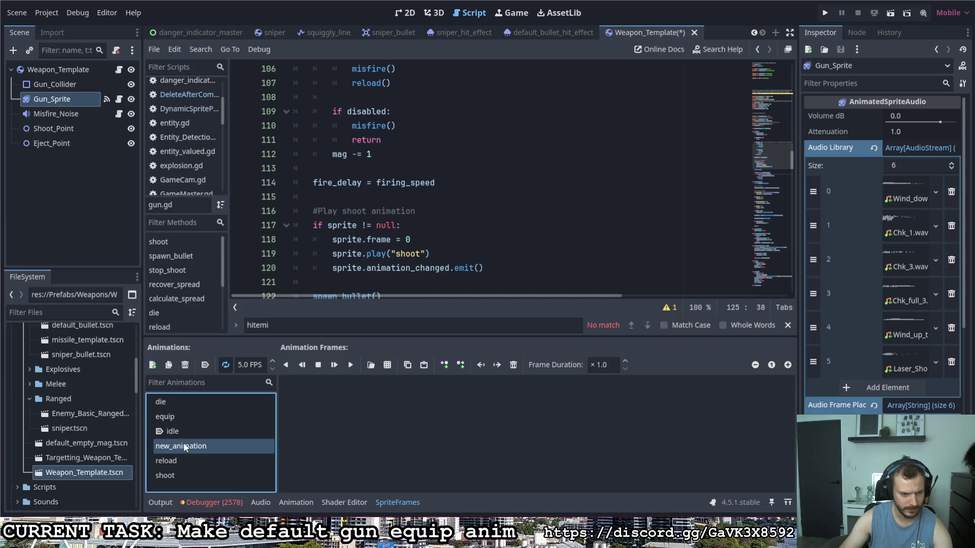
click(186, 447)
drag(207, 446, 126, 437)
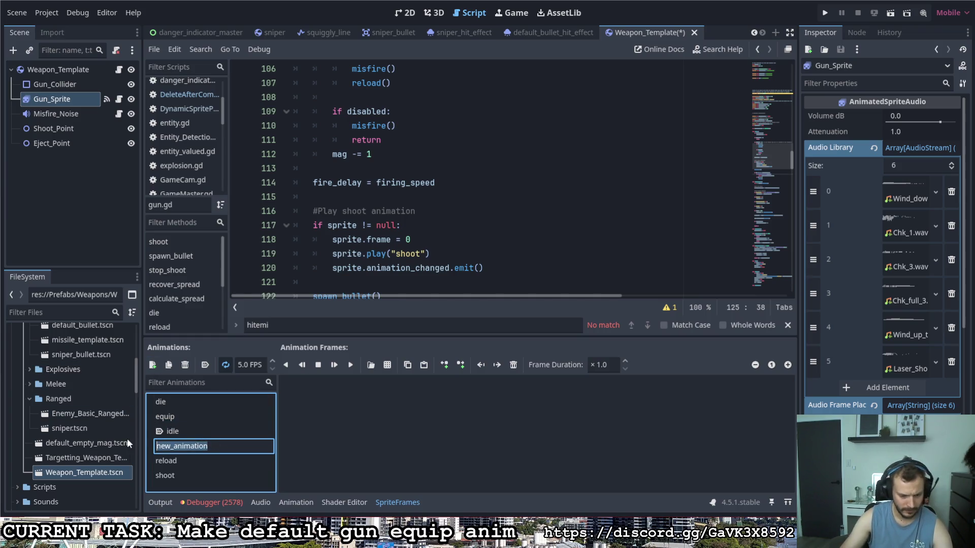
text(unequip)
key(Return)
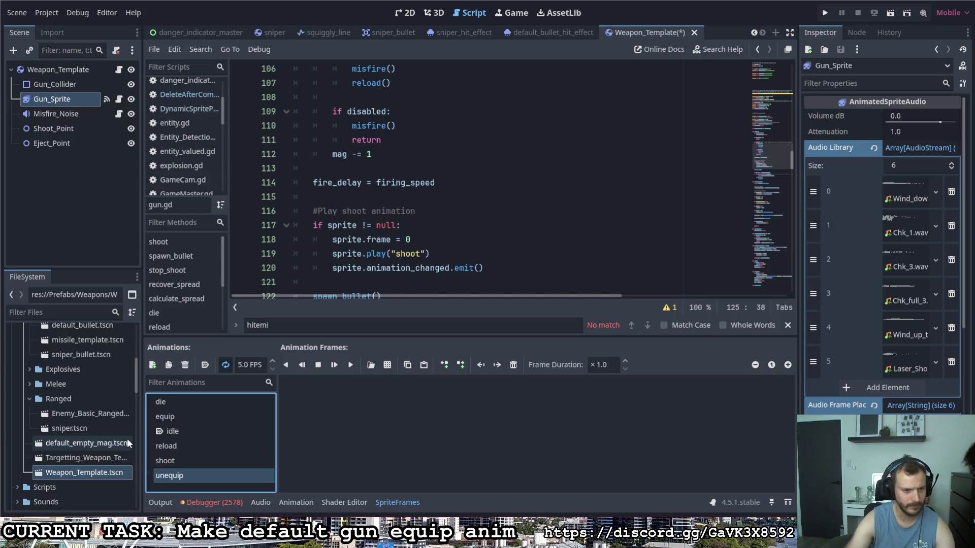
Step: For the equip animation, start adding frames from a sprite sheet in the Materials folder
click(164, 417)
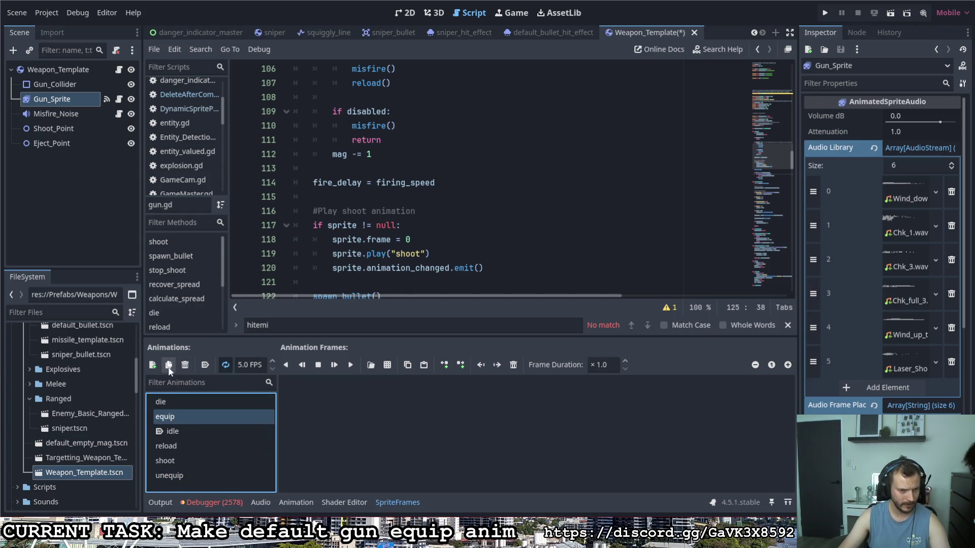
click(388, 365)
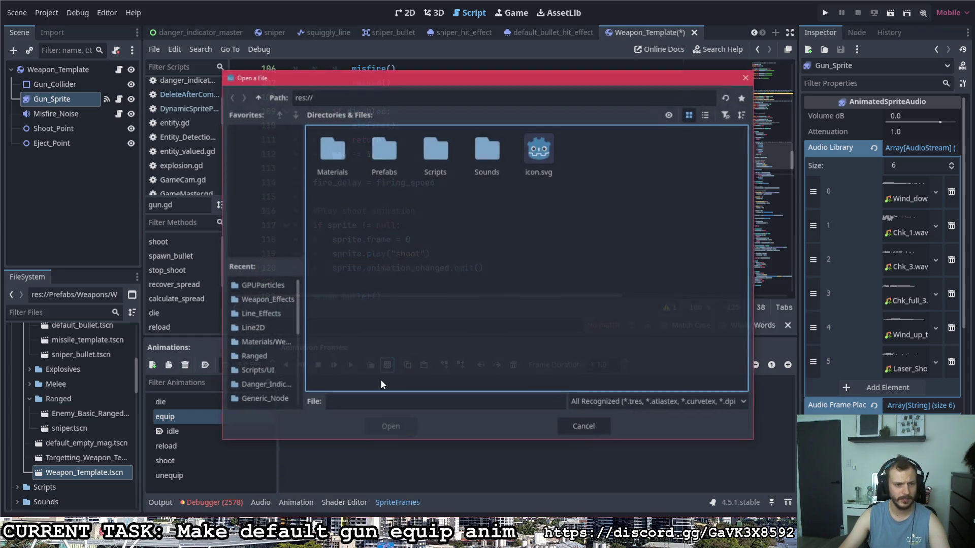
double_click(339, 152)
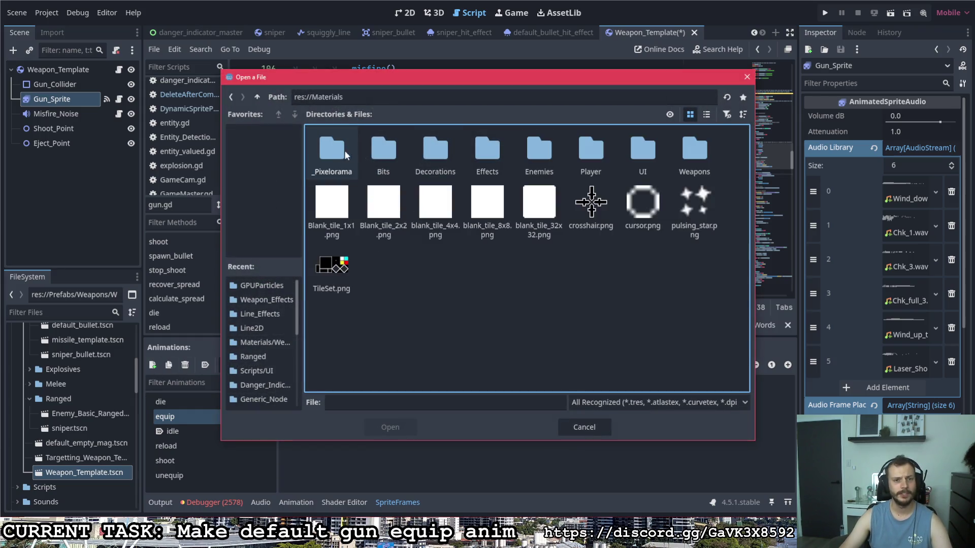
key(alt+Tab)
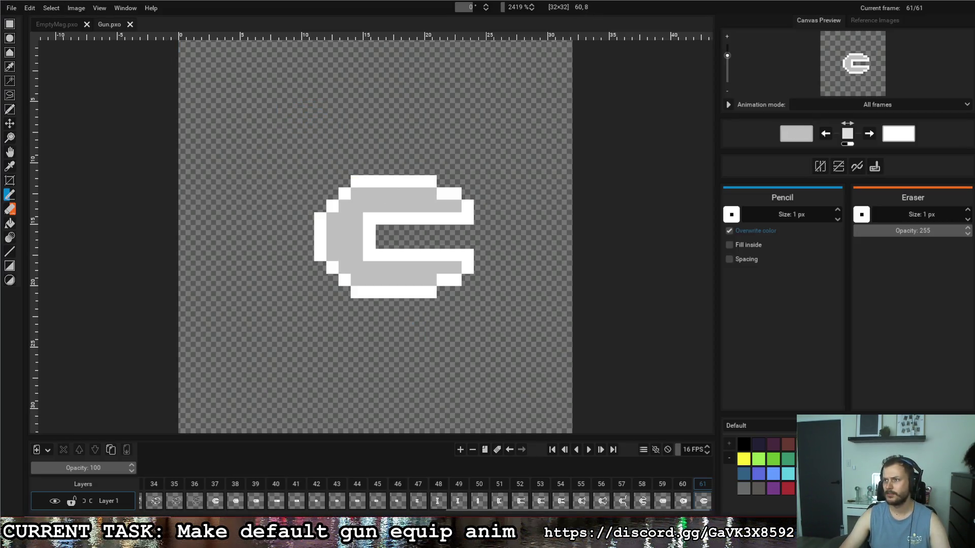
Step: Open Pixelorama's Export dialog on the Spritesheet tab and check Godot's Weapons folder
click(12, 8)
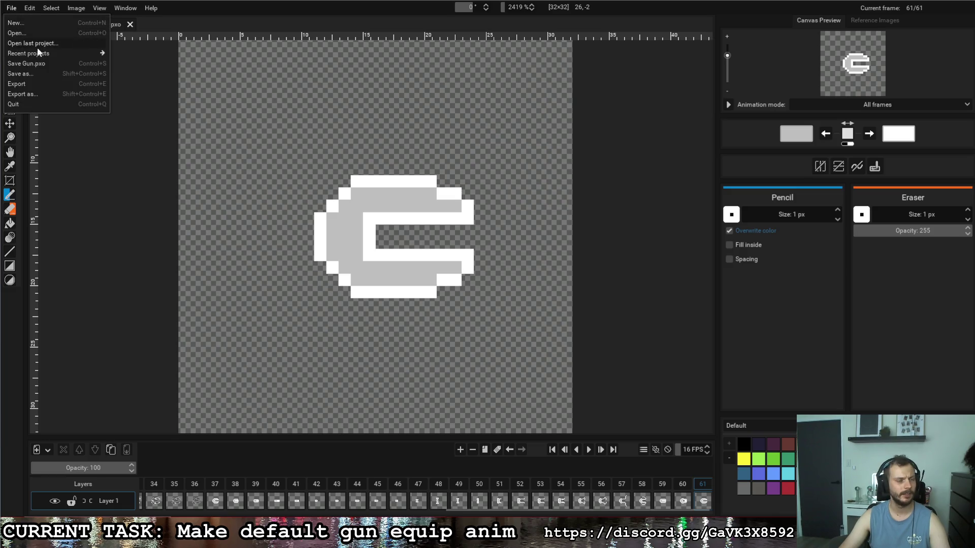
click(35, 92)
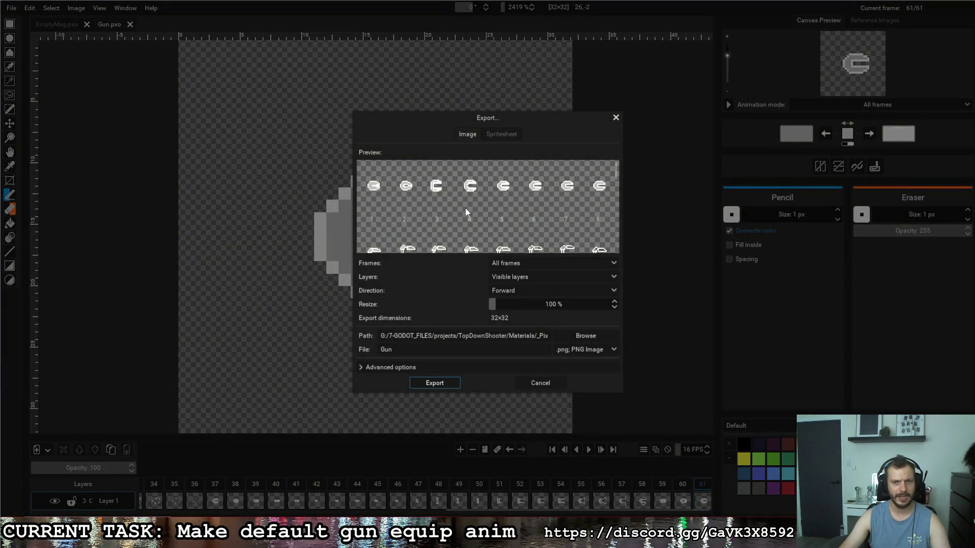
click(503, 134)
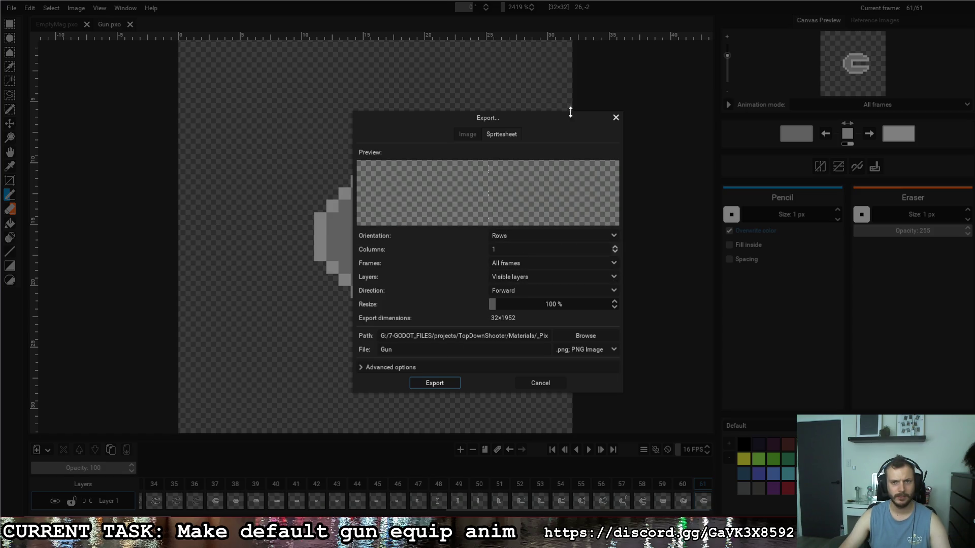
mouse_move(233, 540)
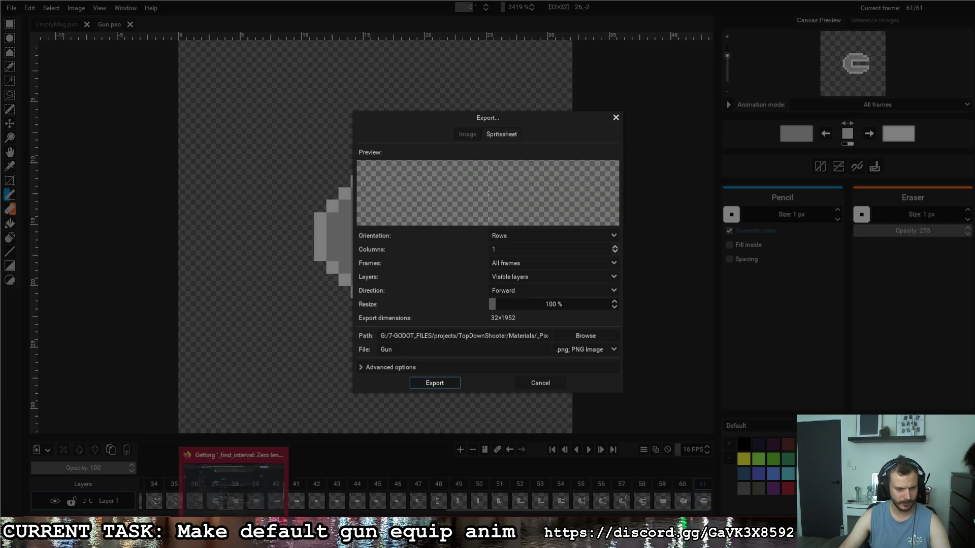
mouse_move(358, 541)
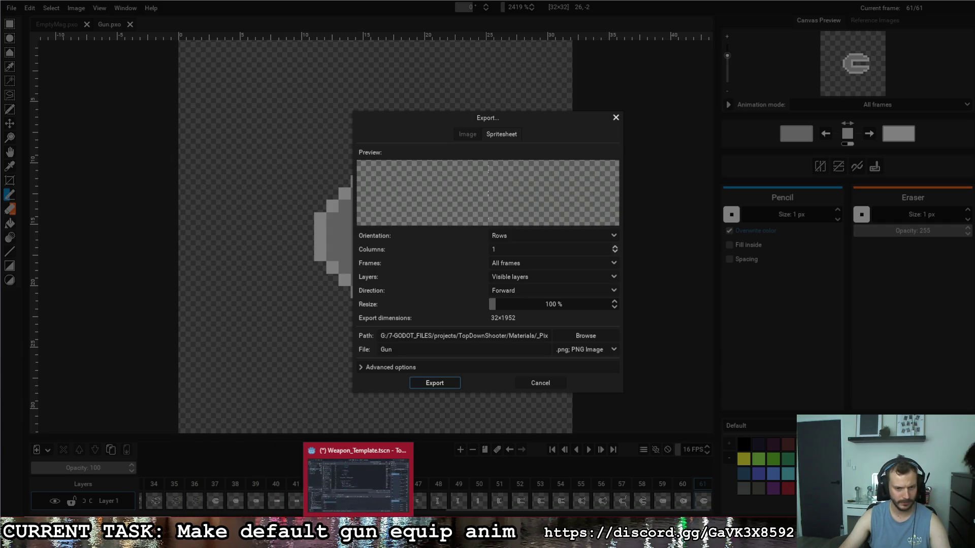
click(355, 503)
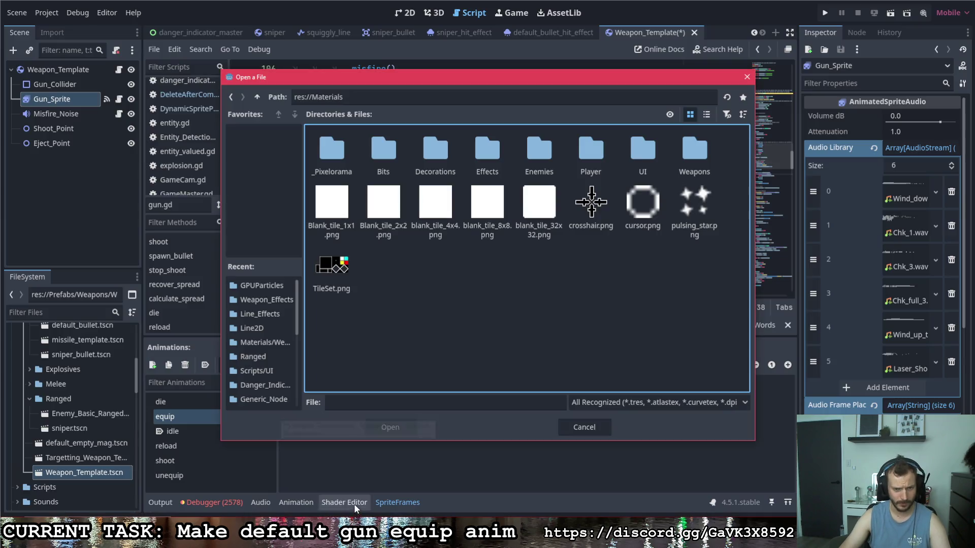
double_click(693, 147)
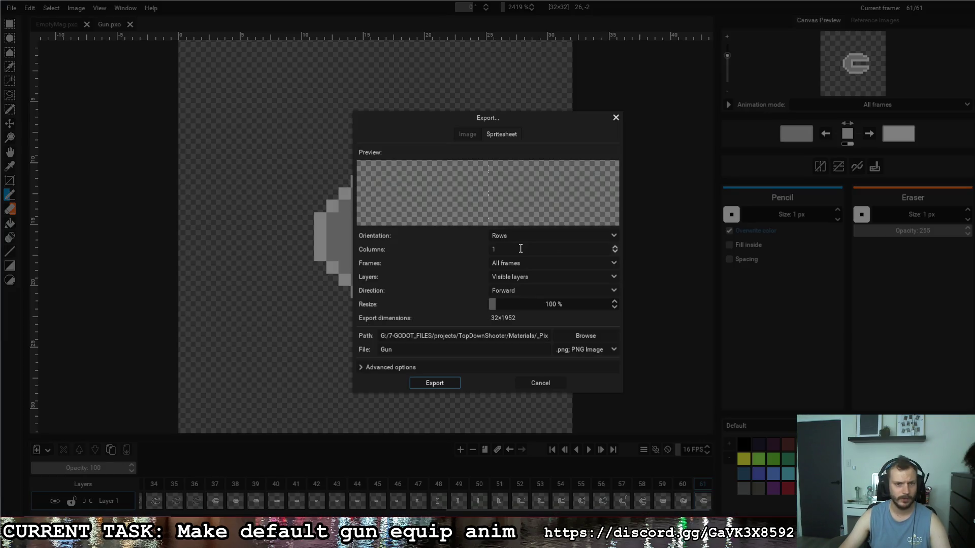
Step: Set the sprite sheet to 8 columns and export it
double_click(520, 248)
text(8)
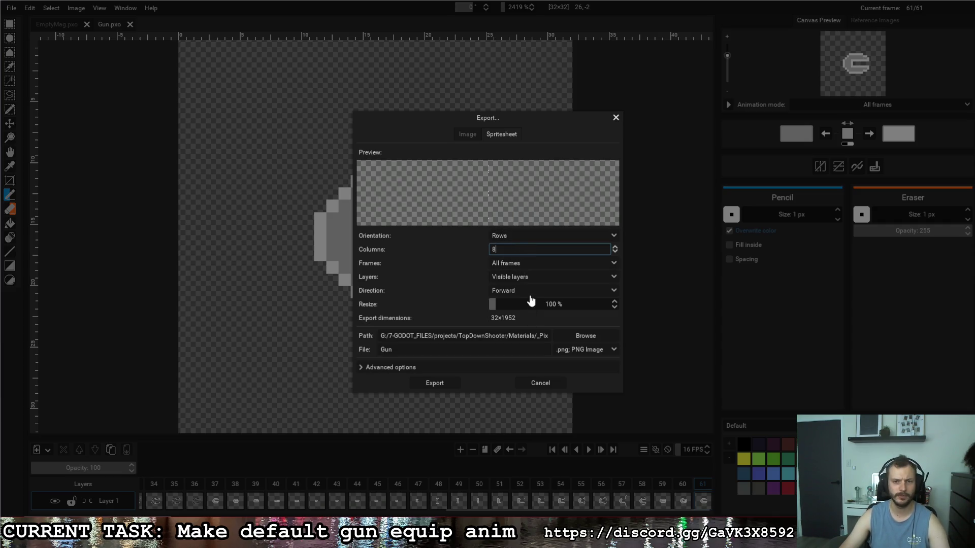
key(Return)
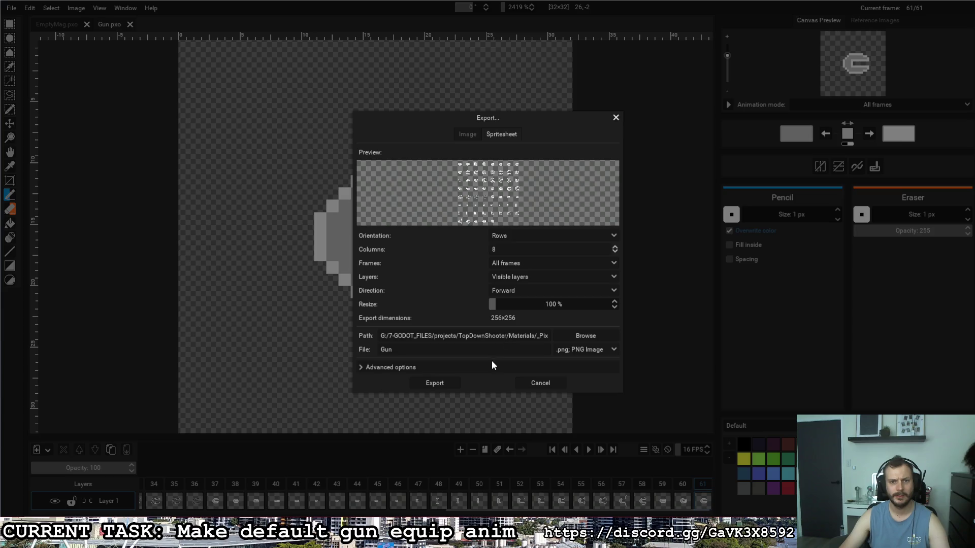
click(435, 382)
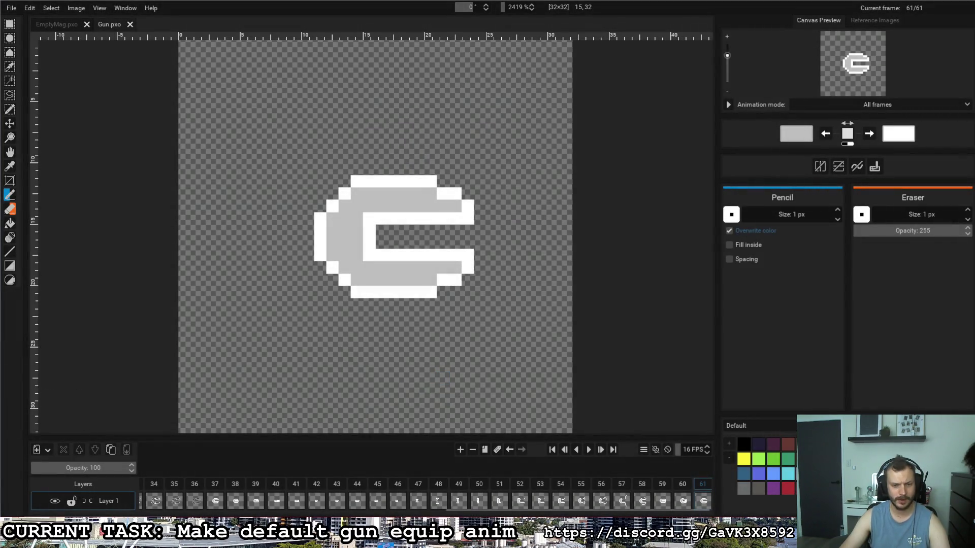
Step: Export the Gun sprite sheet into Materials/Weapons, overwriting the existing Gun.png
key(alt+Tab)
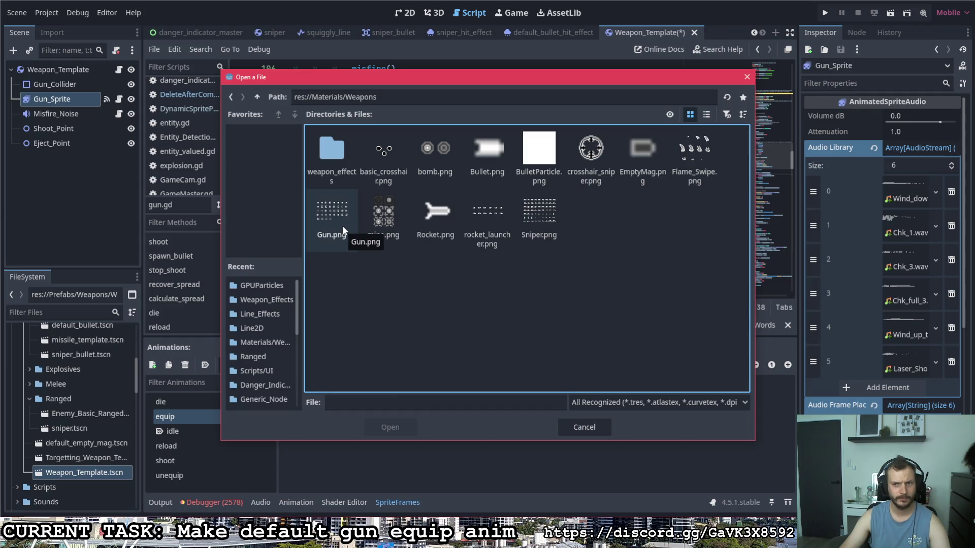
key(alt+Tab)
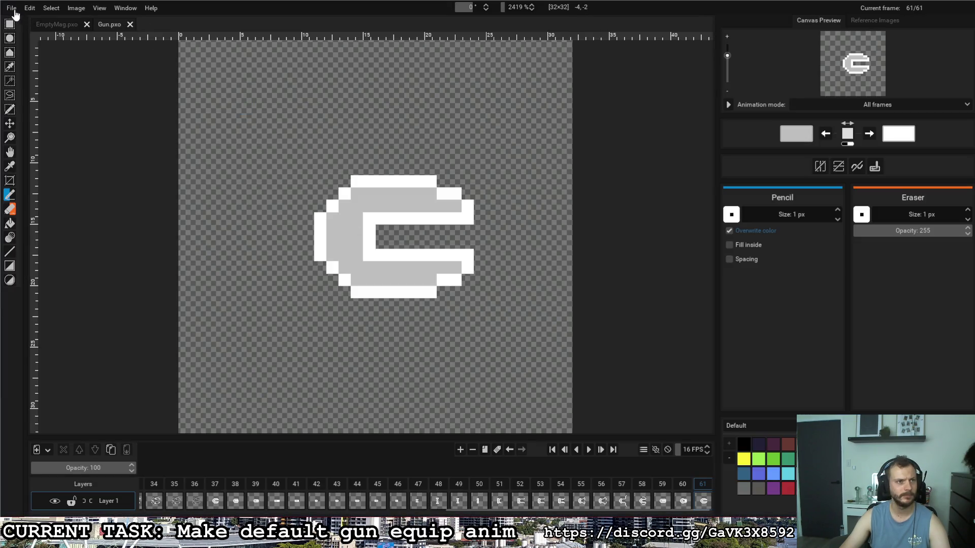
click(11, 8)
click(26, 97)
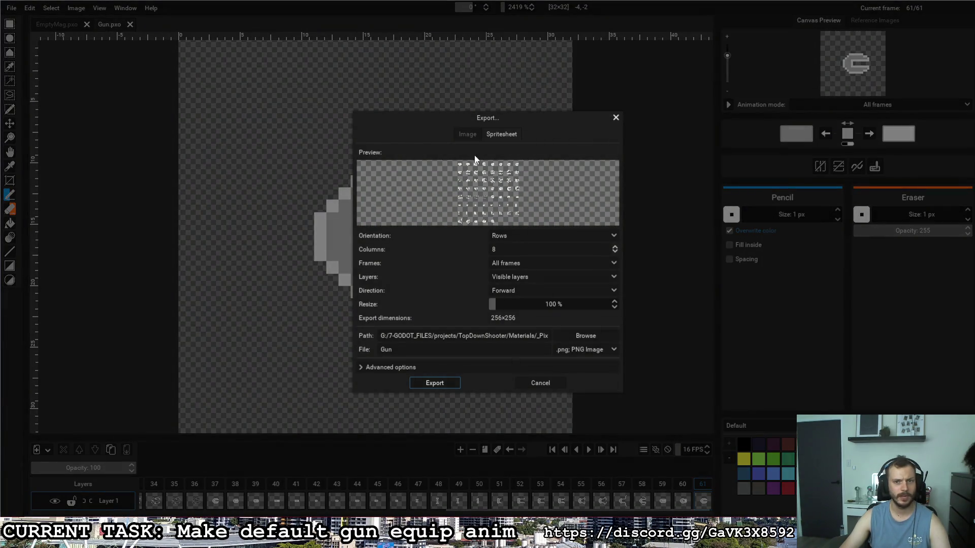
click(585, 336)
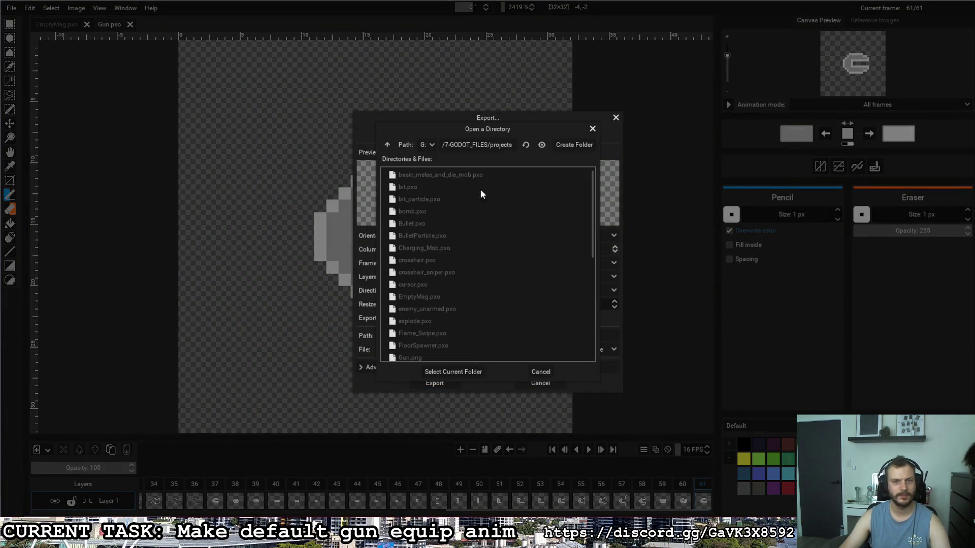
click(388, 145)
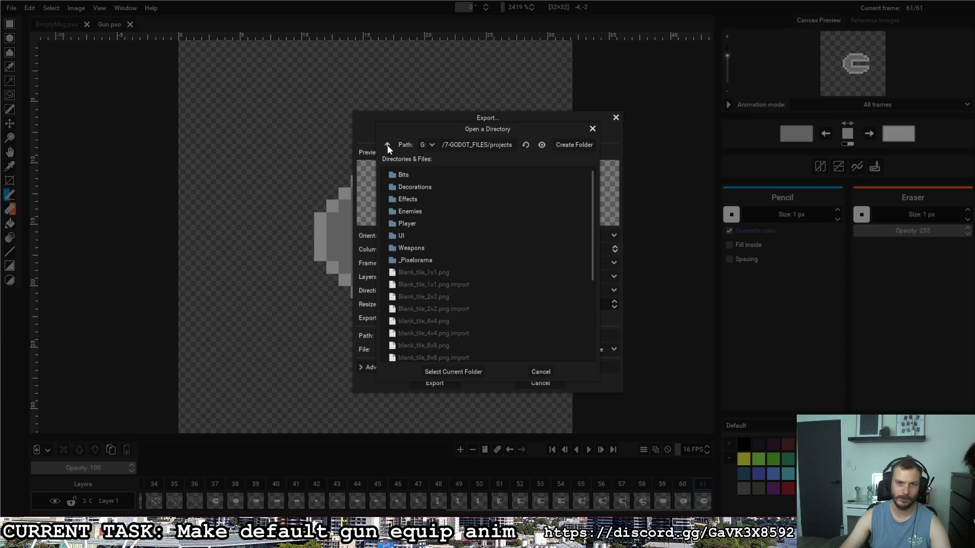
double_click(409, 249)
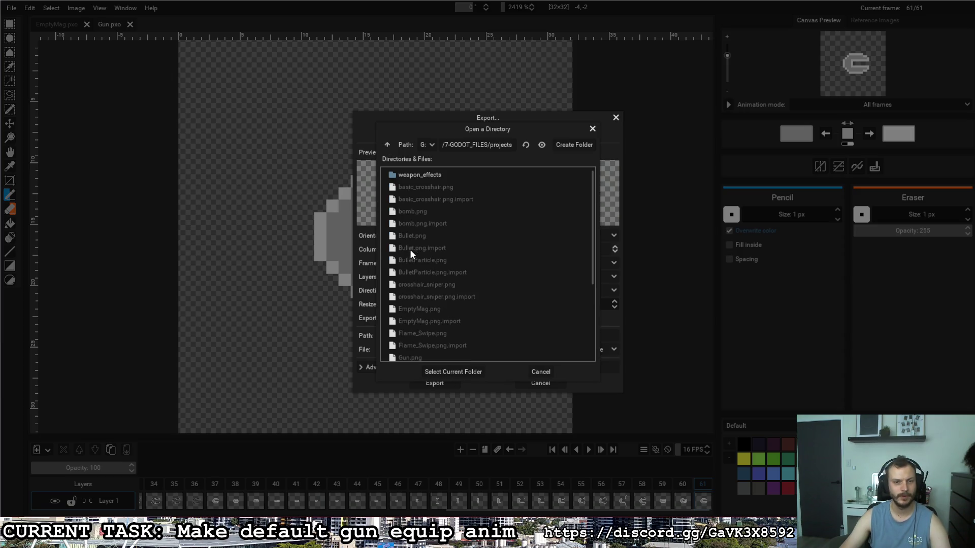
click(453, 372)
click(438, 382)
click(437, 273)
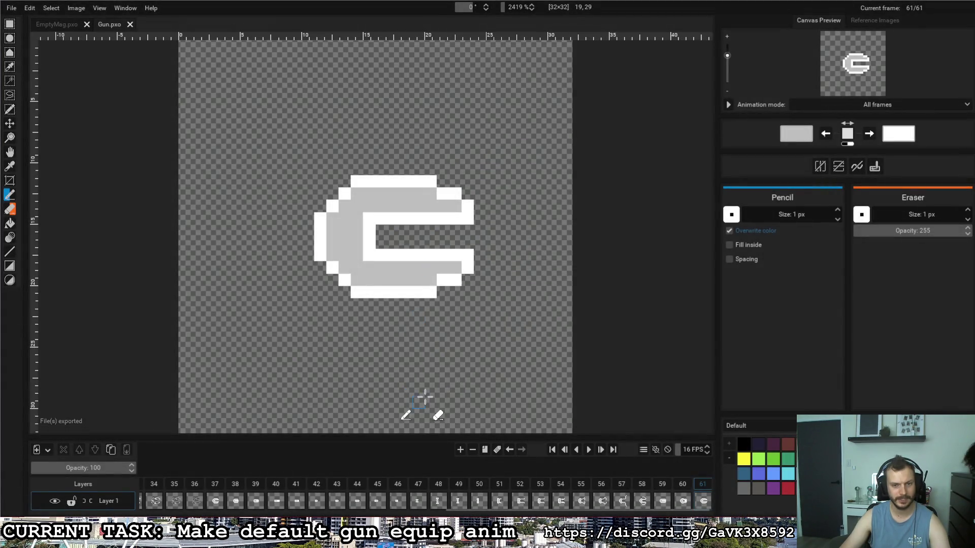
key(alt+Tab)
Step: Load Gun.png as the sprite sheet and slice it into an 8×8 grid
click(345, 211)
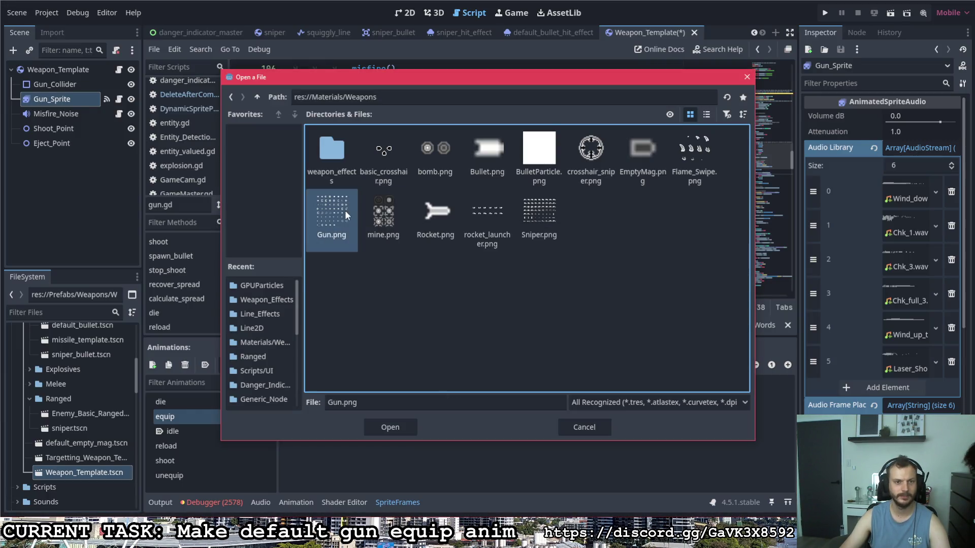
click(400, 424)
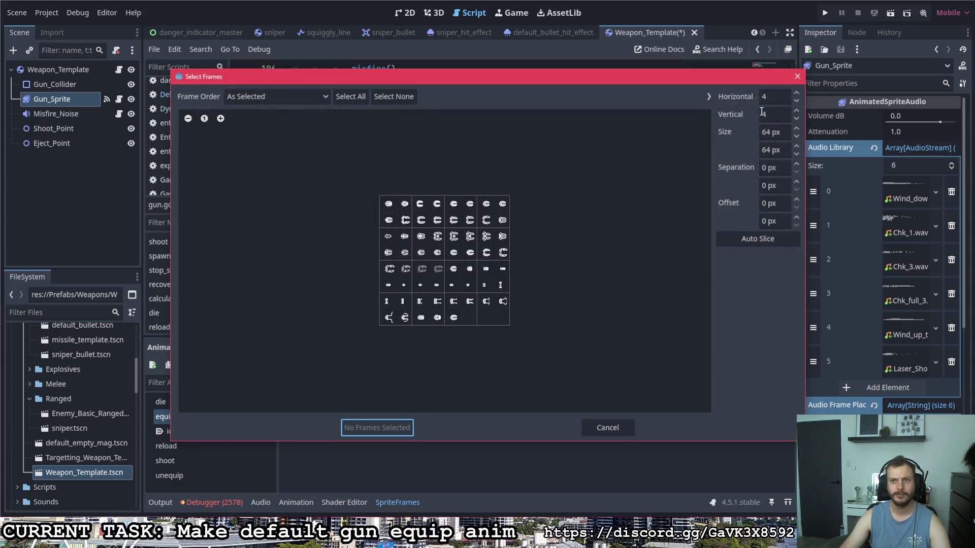
double_click(766, 97)
text(8)
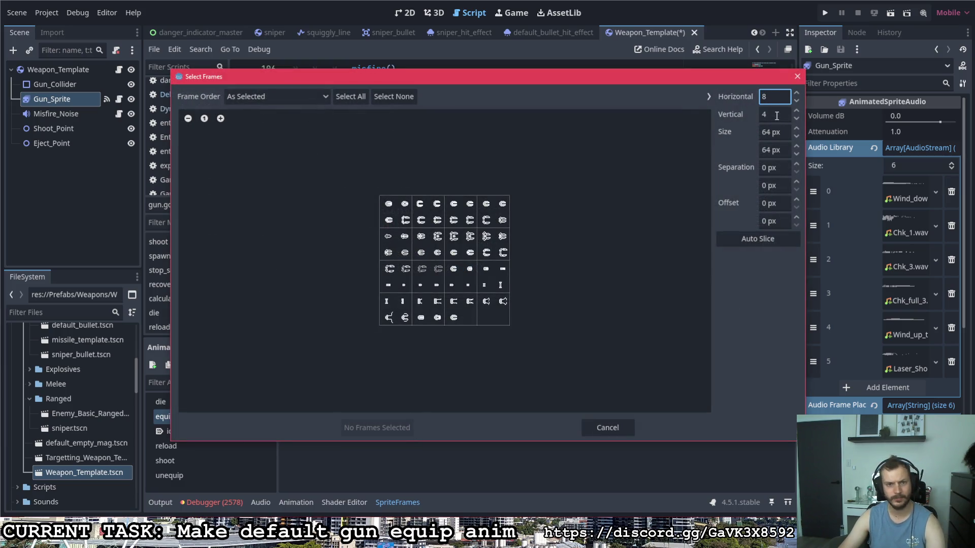
key(Tab)
text(8)
click(783, 95)
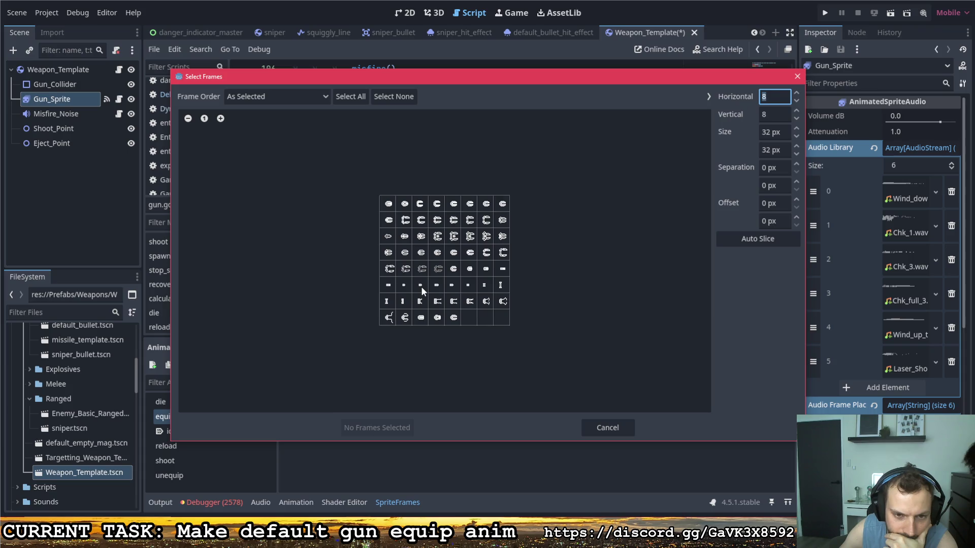
Step: Select the frames from row 6 column 5 through row 8 column 5 and add all 17 to equip
click(452, 286)
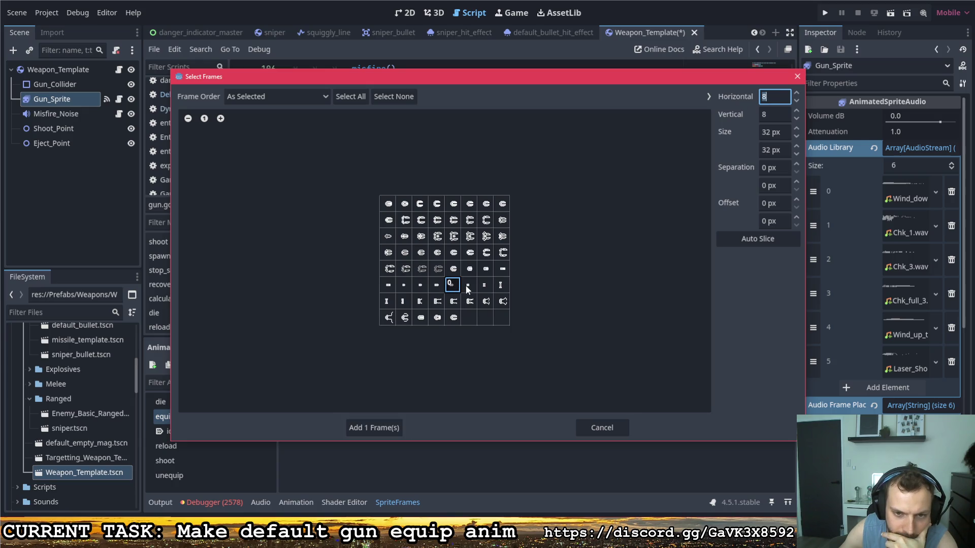
click(388, 301)
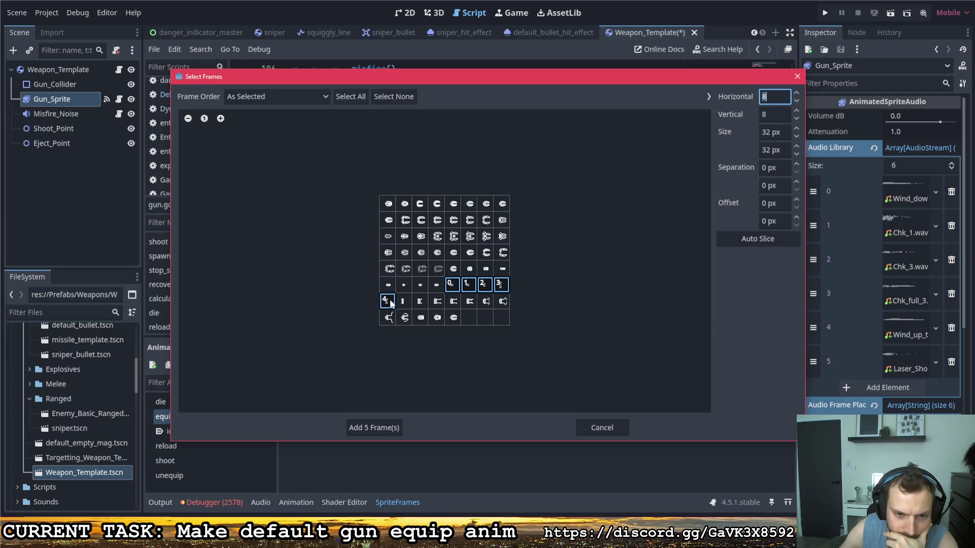
drag(469, 303, 505, 304)
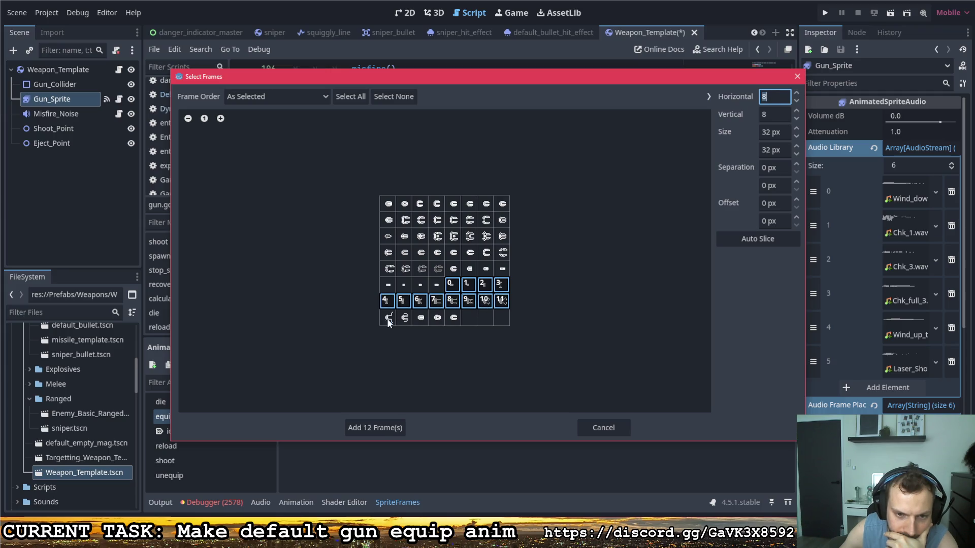
drag(387, 318, 451, 321)
click(388, 428)
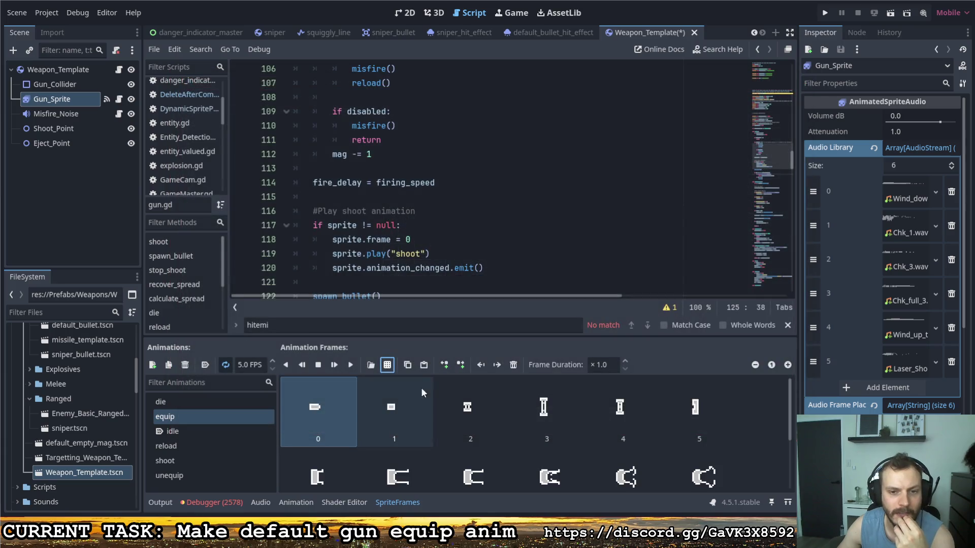
Step: Set the equip animation speed to 16 FPS
double_click(236, 365)
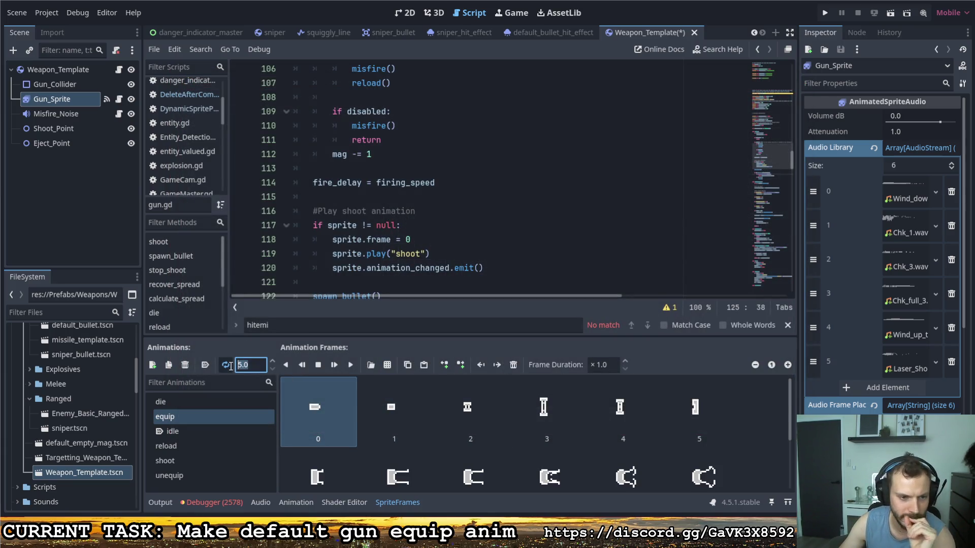
key(BackSpace)
text(16)
key(Return)
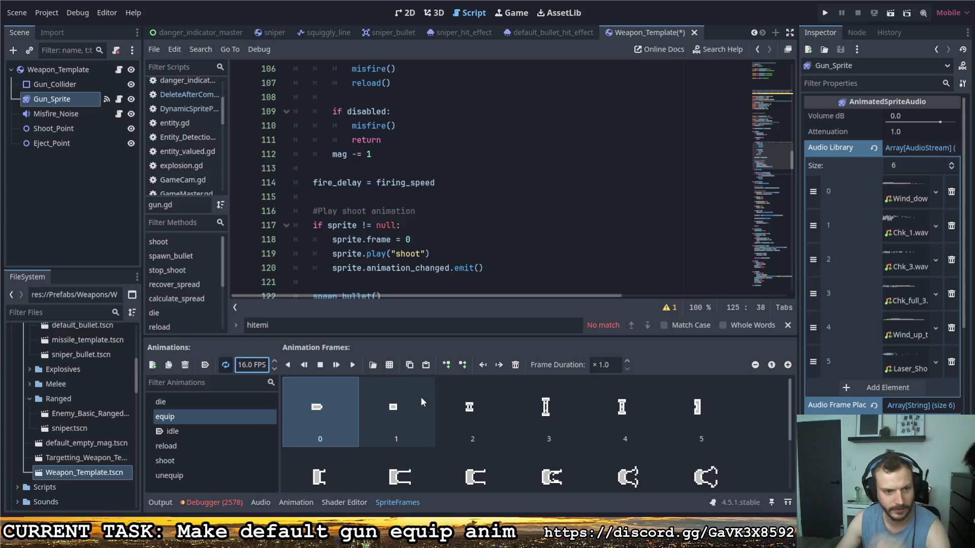
Step: Preview the equip animation on Gun_Sprite in the 2D view with looping turned off
click(415, 17)
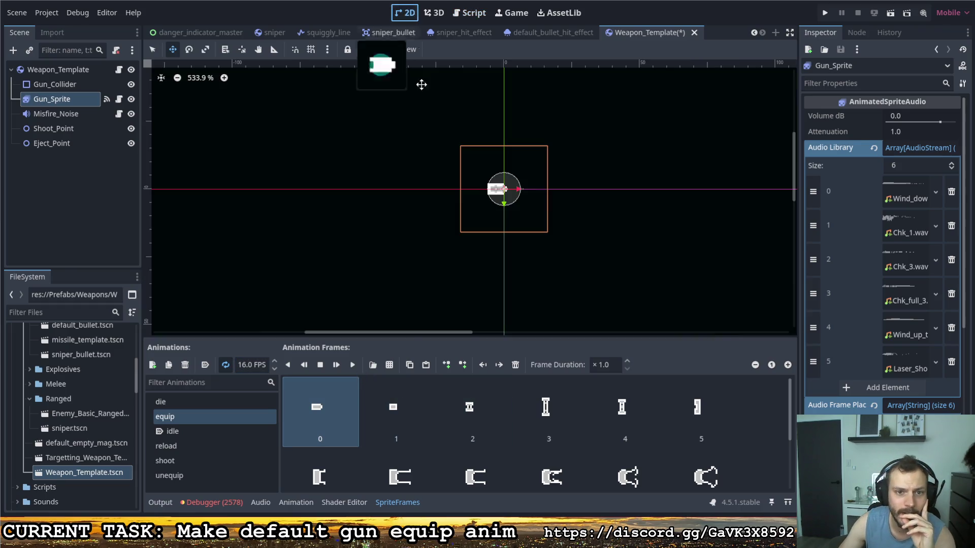
click(352, 364)
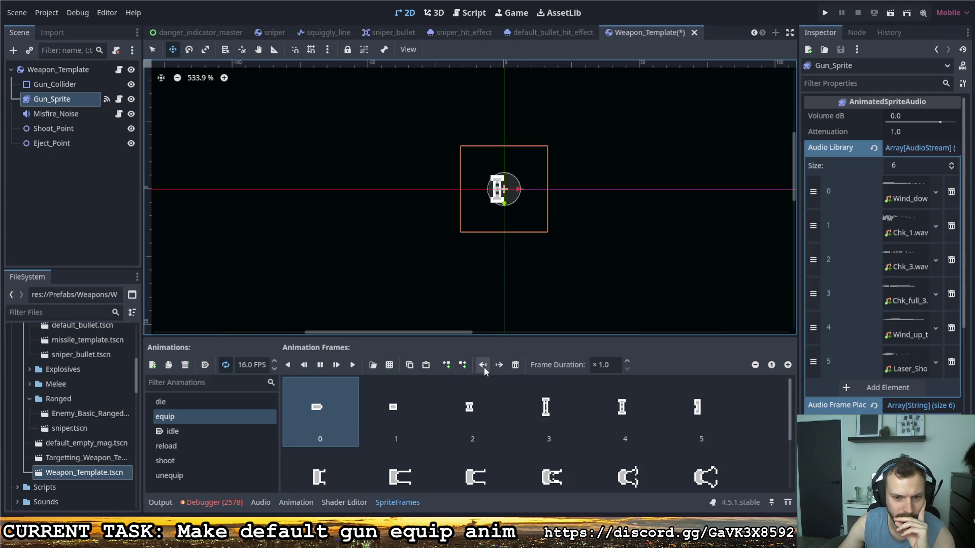
click(225, 365)
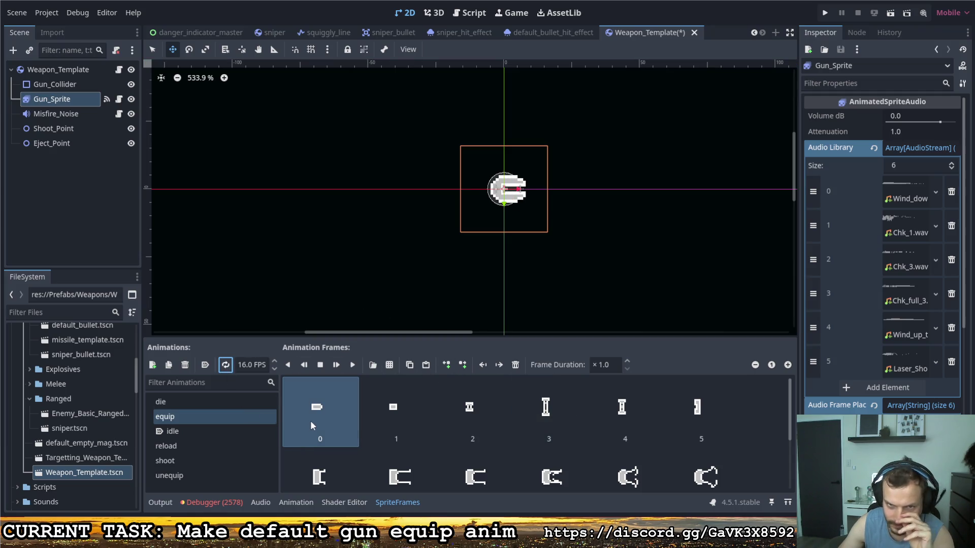
scroll(443, 458, down, 3)
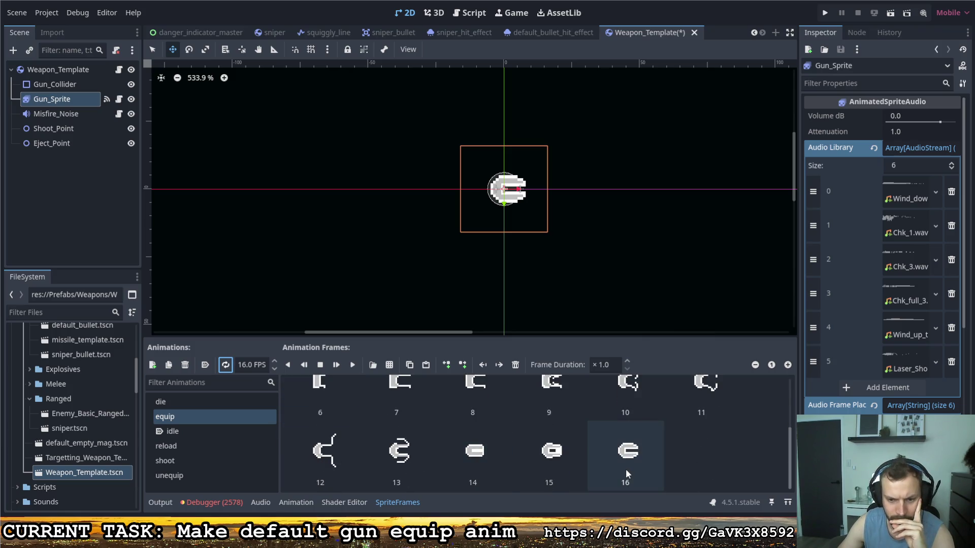
scroll(640, 465, up, 3)
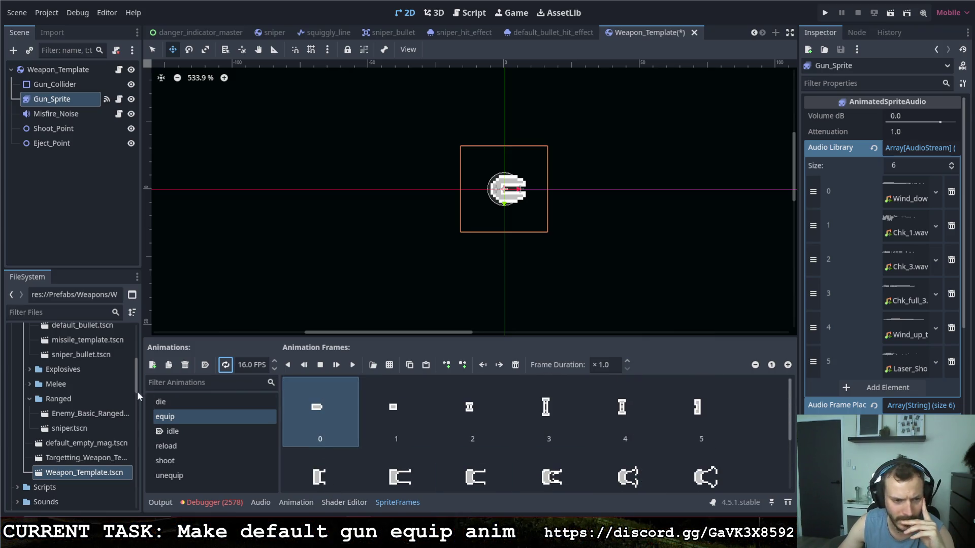
Step: Select the unequip animation and set its speed to 16 FPS
click(173, 475)
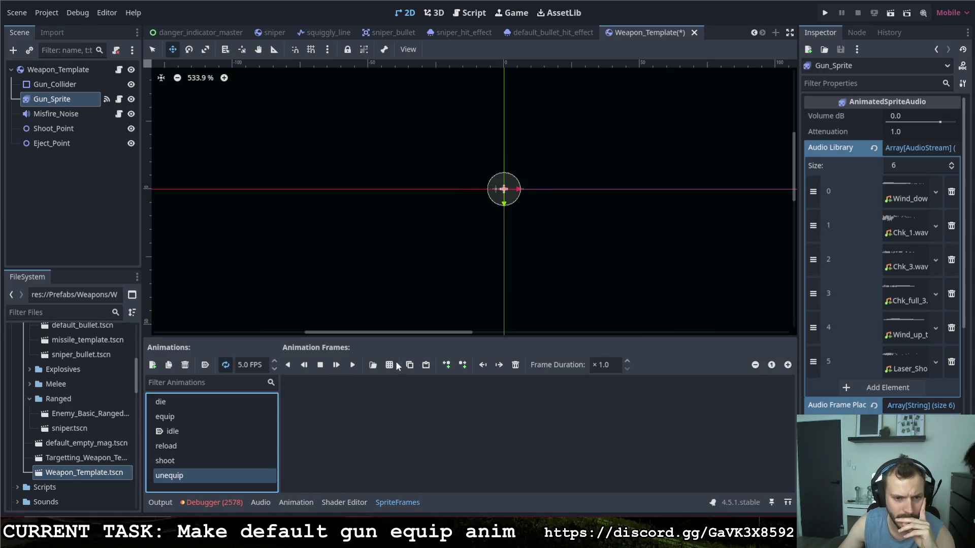
click(250, 365)
text(1)
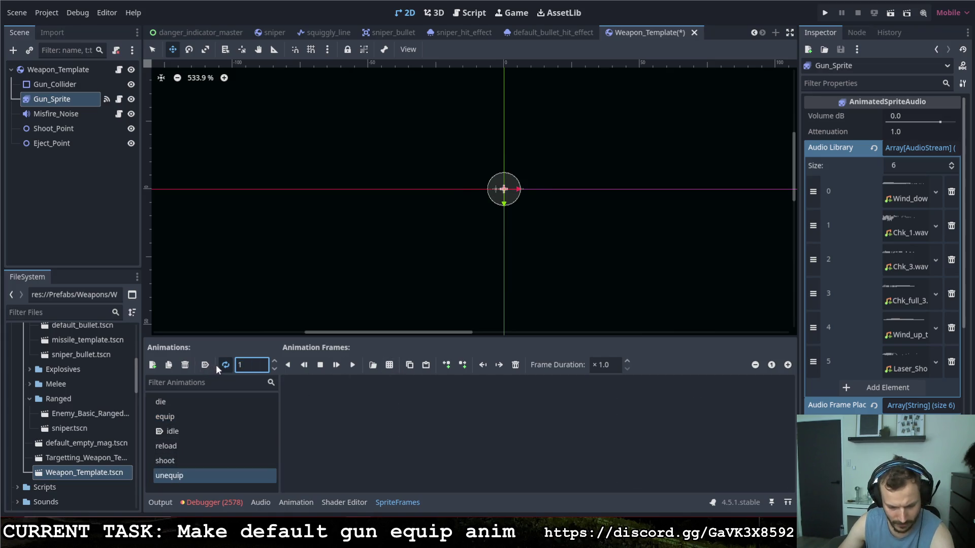
text(6)
key(Return)
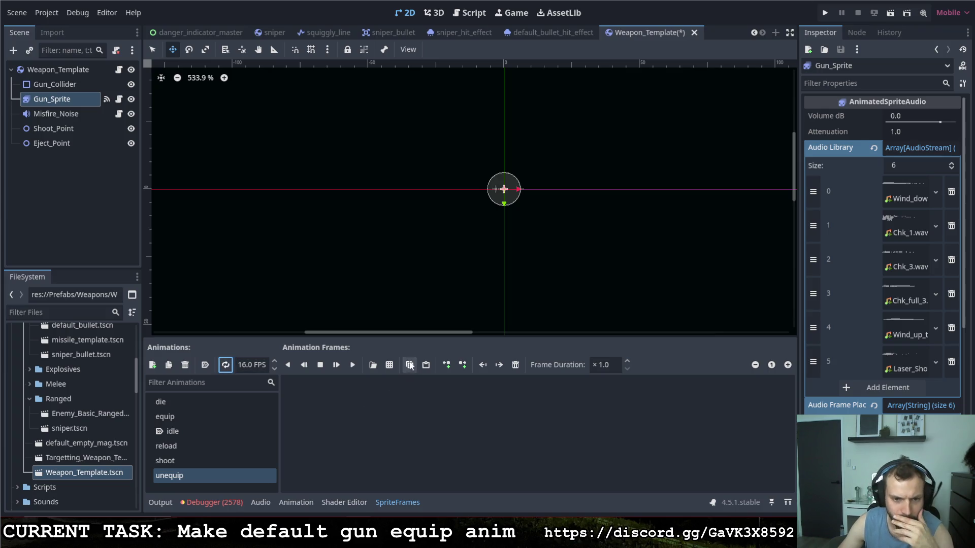
Step: Add the shrinking-gun frames from Gun.png's fifth and sixth rows to unequip
click(390, 365)
click(350, 201)
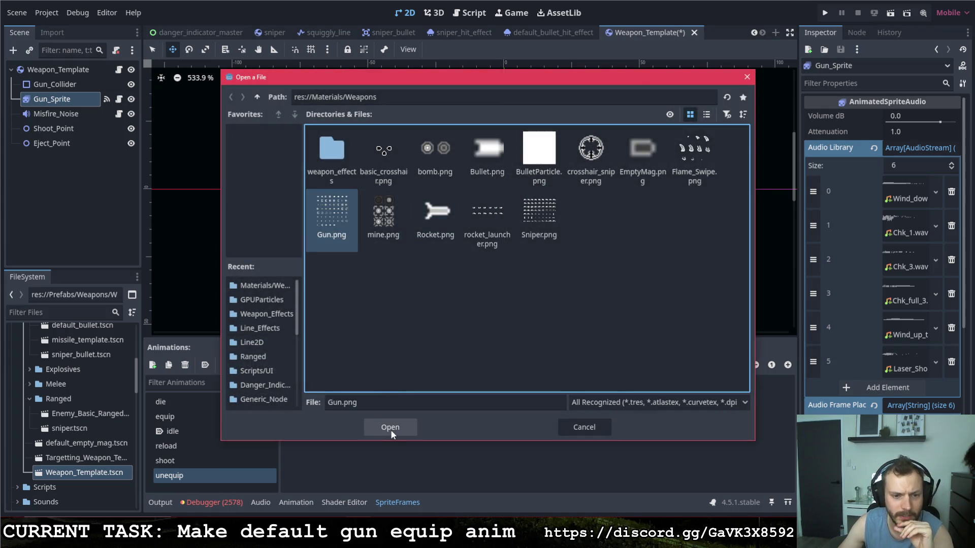
click(391, 430)
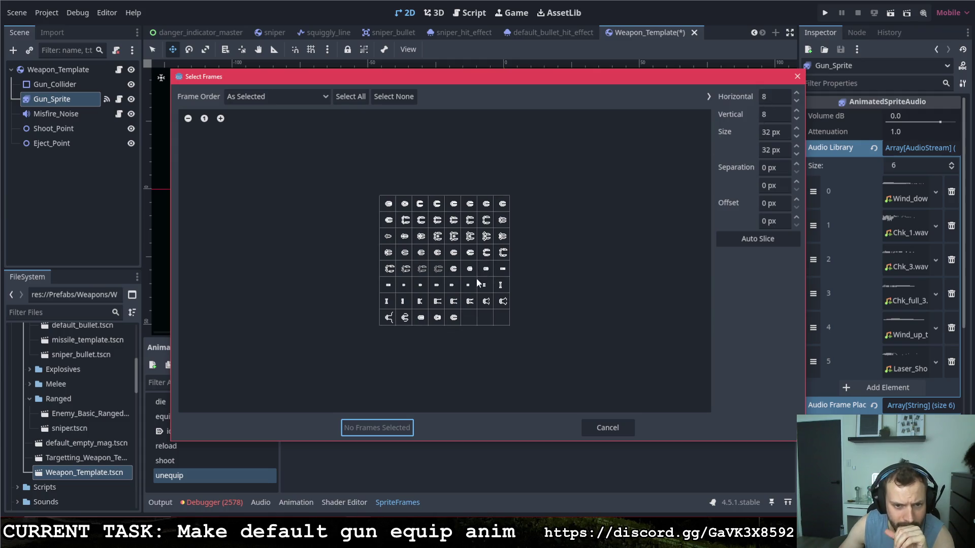
drag(456, 270, 502, 270)
drag(387, 285, 404, 288)
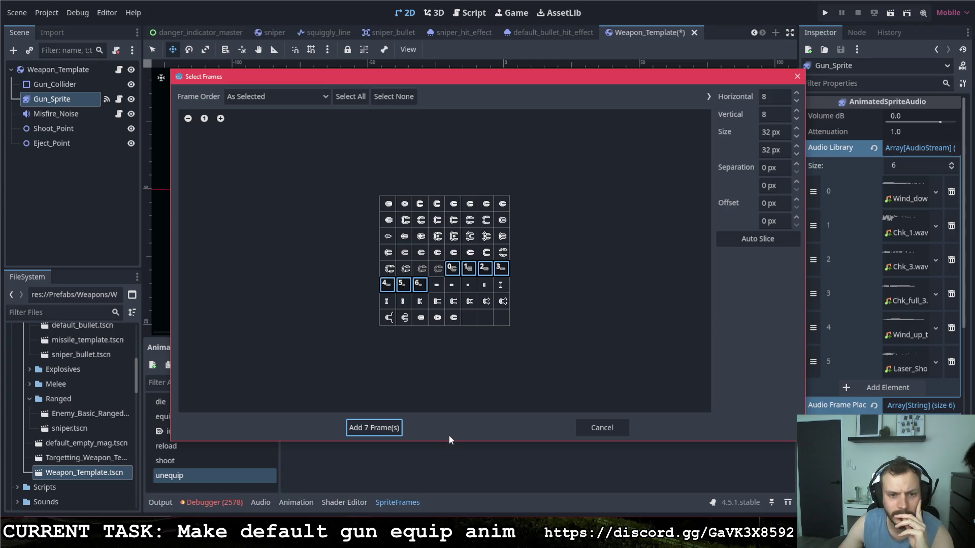
click(437, 289)
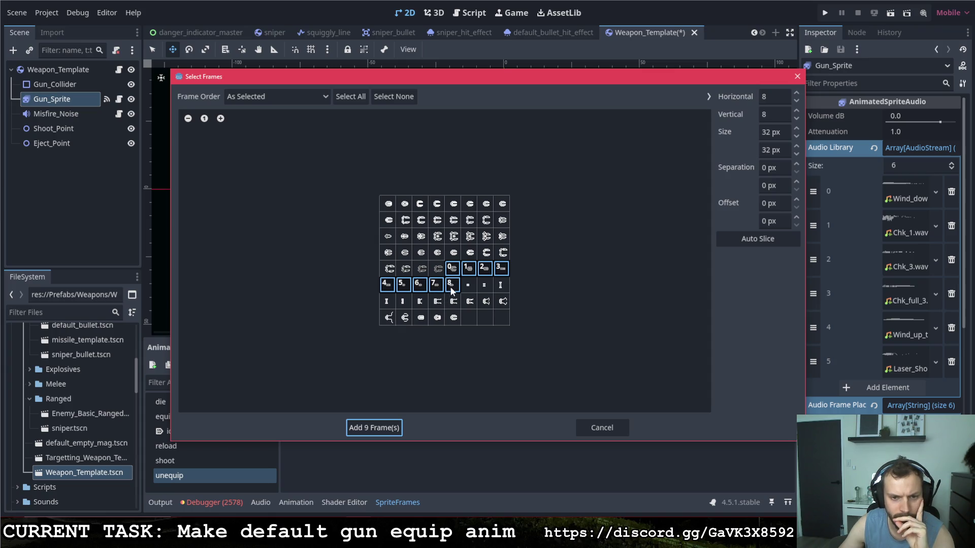
click(375, 427)
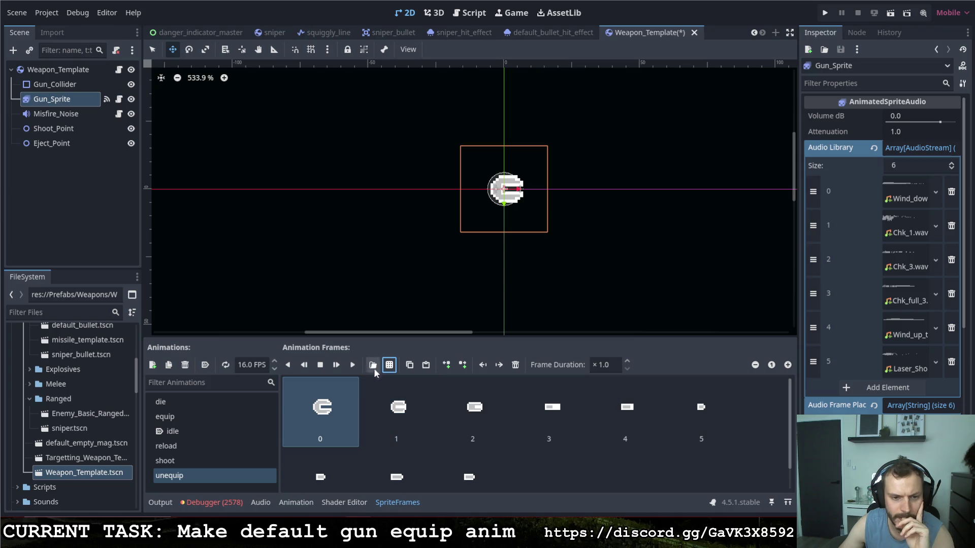
Step: Preview unequip and delete the two extra trailing frames, leaving frames 0–6
click(353, 365)
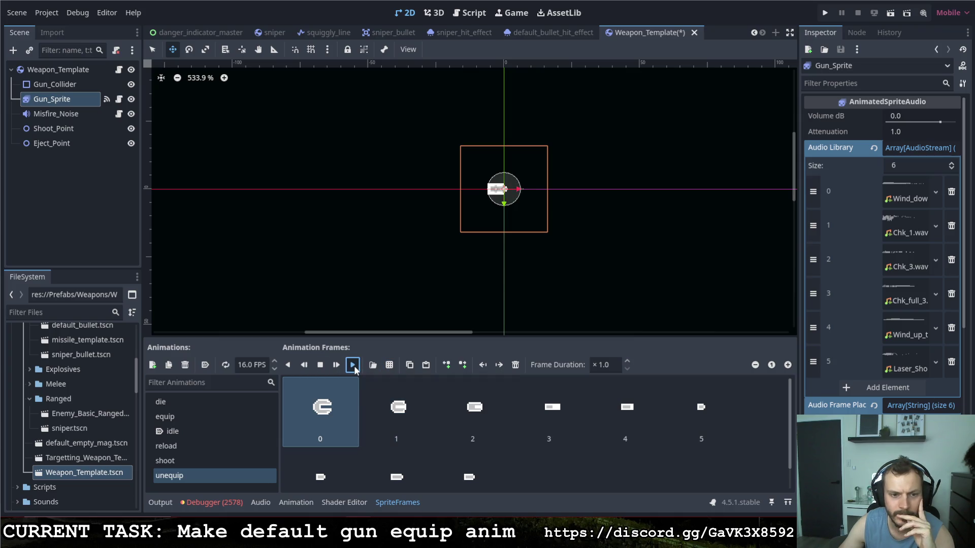
click(466, 456)
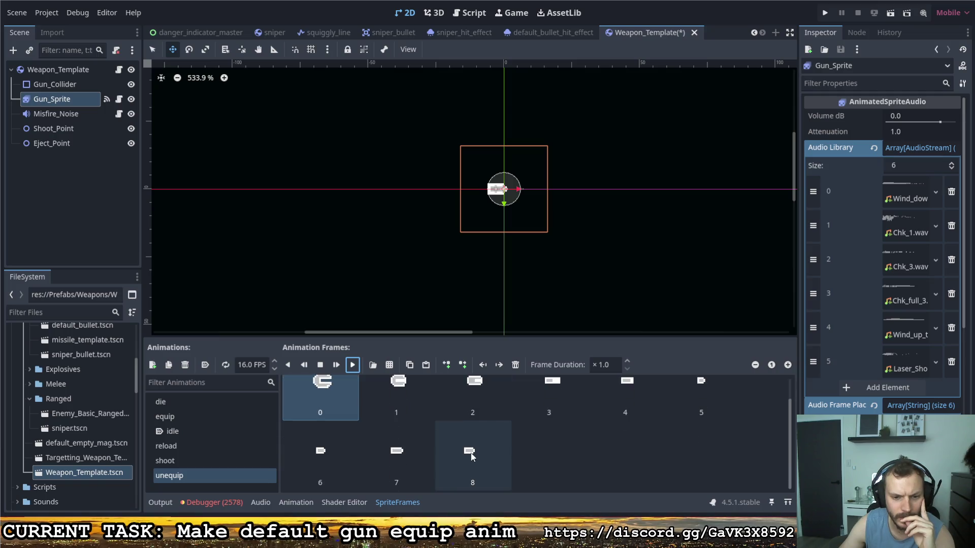
click(403, 453)
click(348, 446)
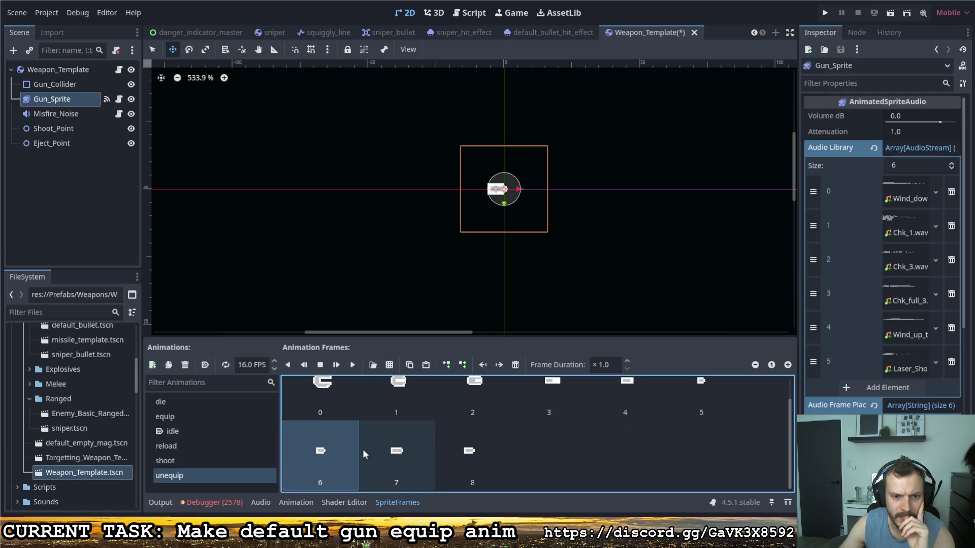
click(353, 365)
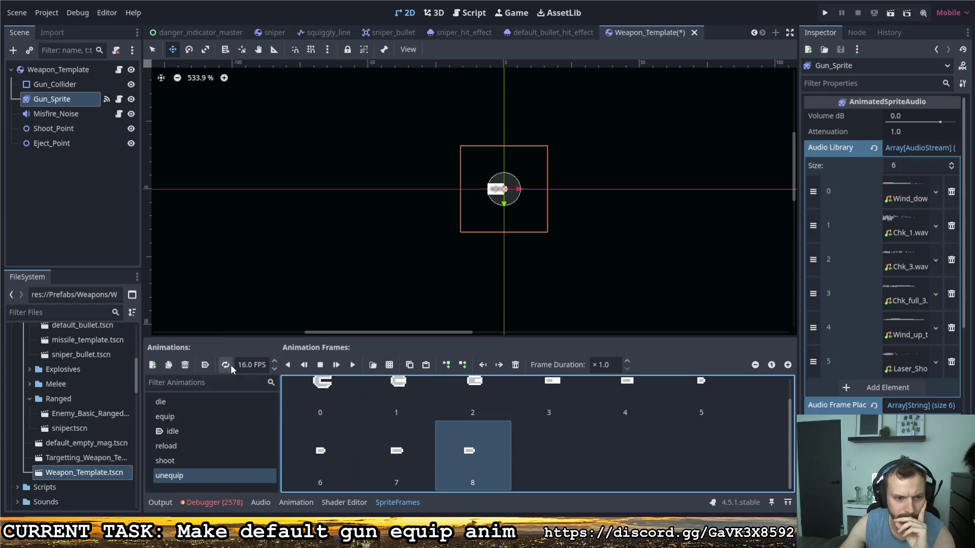
click(515, 365)
click(331, 449)
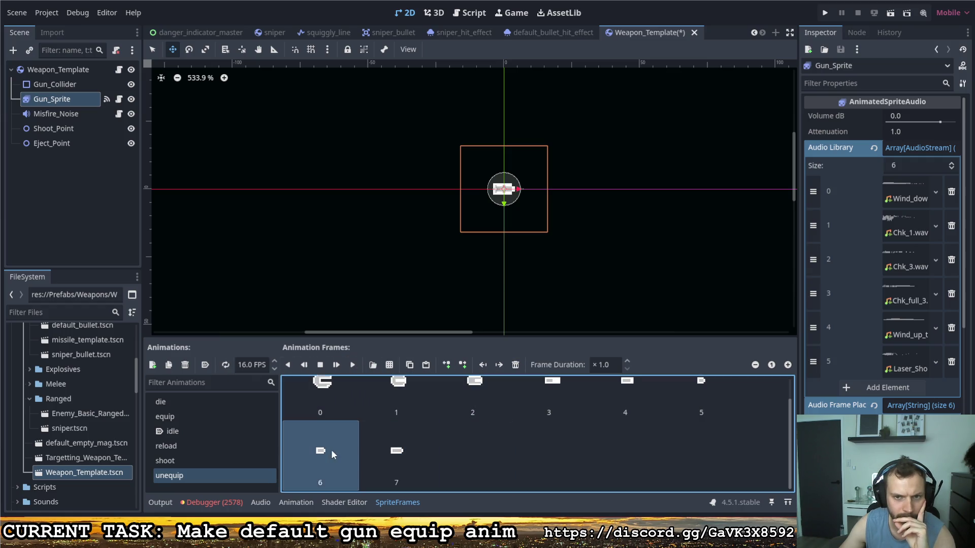
click(403, 457)
click(515, 365)
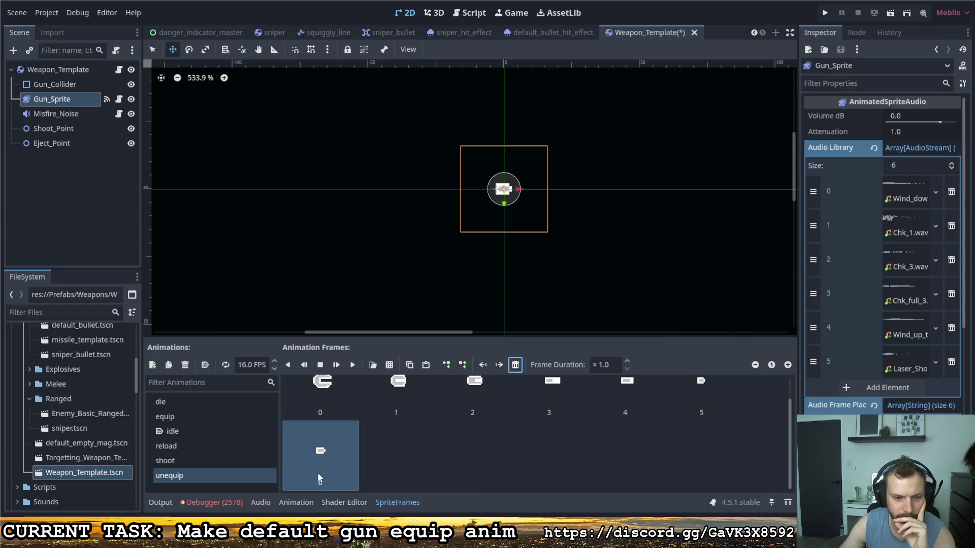
click(327, 411)
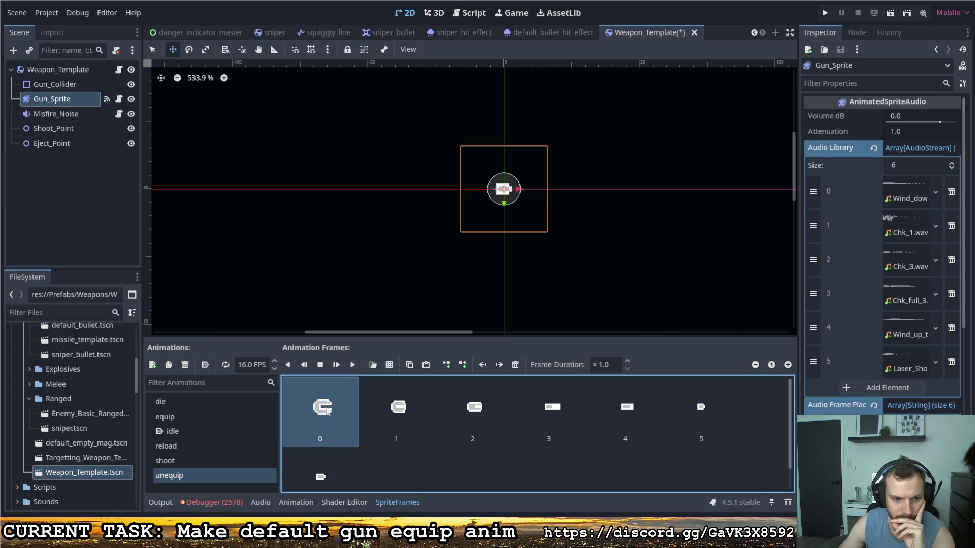
click(352, 366)
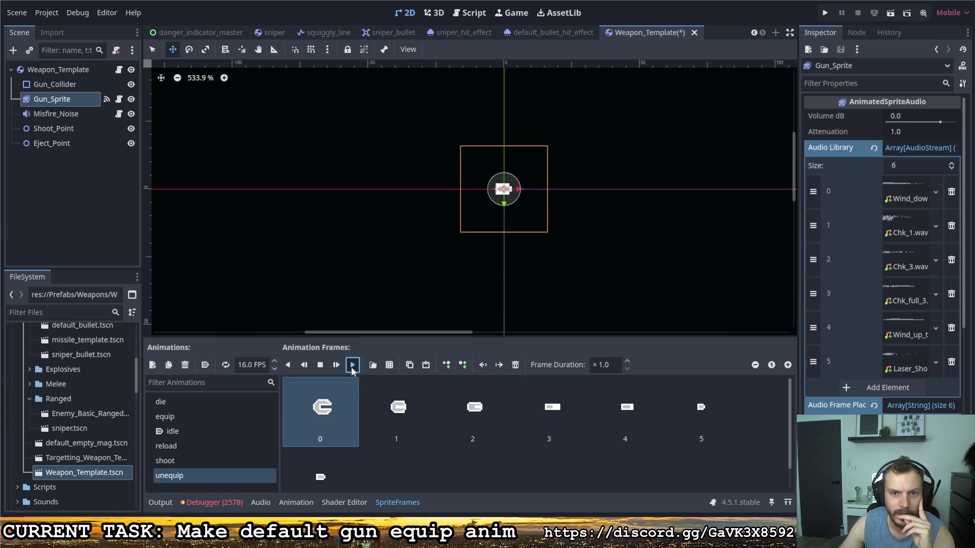
Step: Change the unequip speed to 12 FPS and replay the animation
click(254, 366)
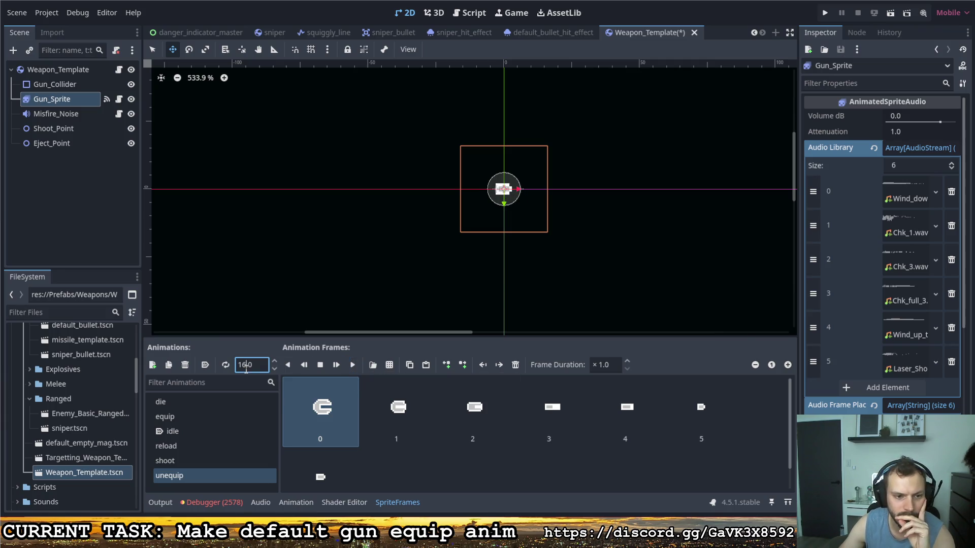
text(12)
key(Return)
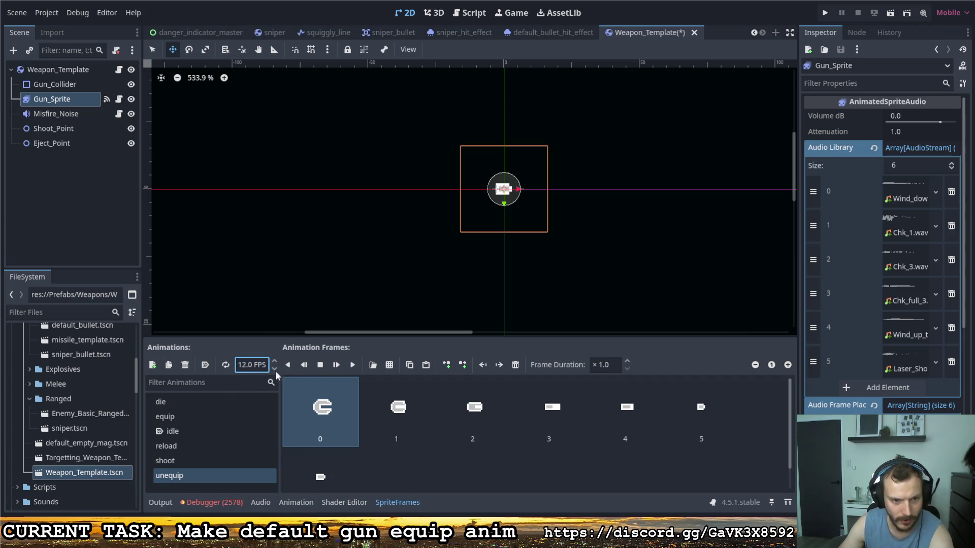
click(352, 365)
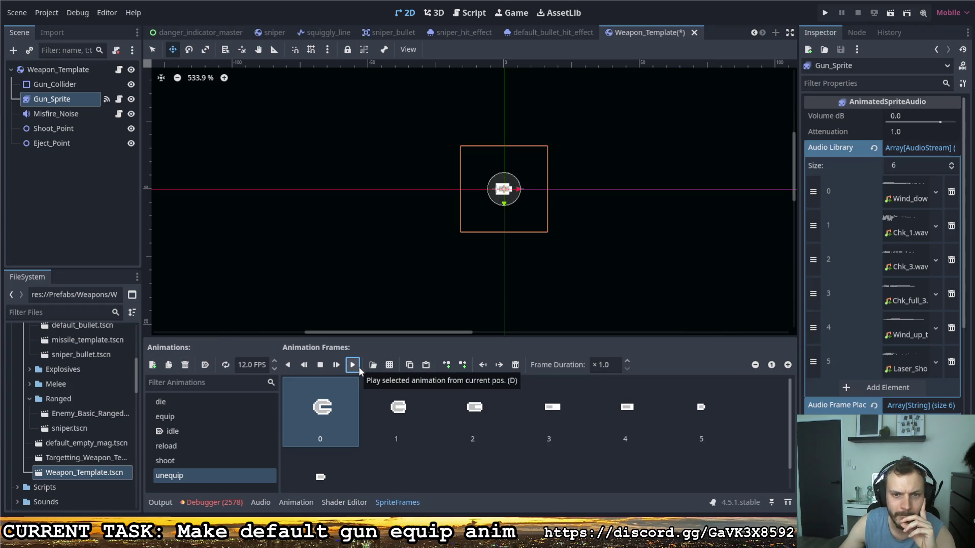
click(180, 431)
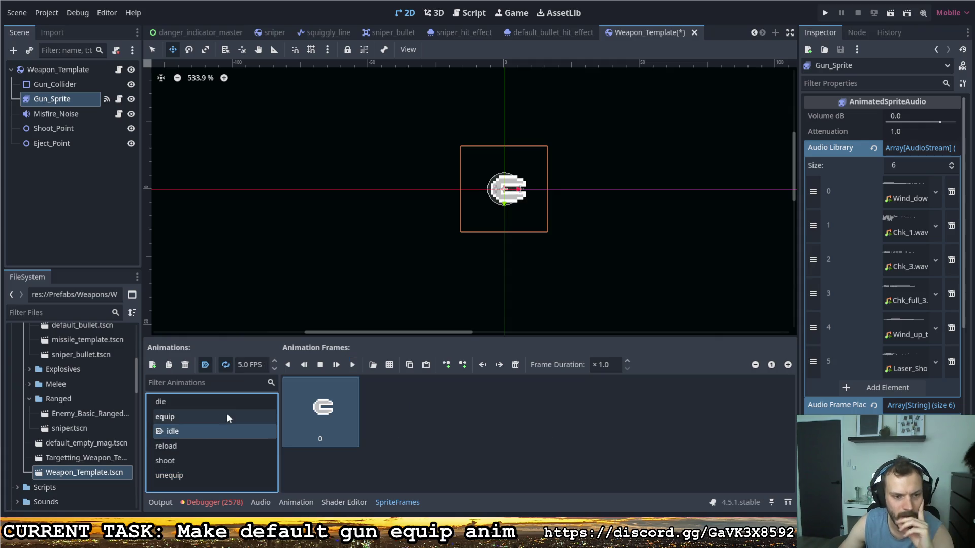
Step: Select the equip animation and set its speed to 12 FPS
click(185, 407)
click(184, 415)
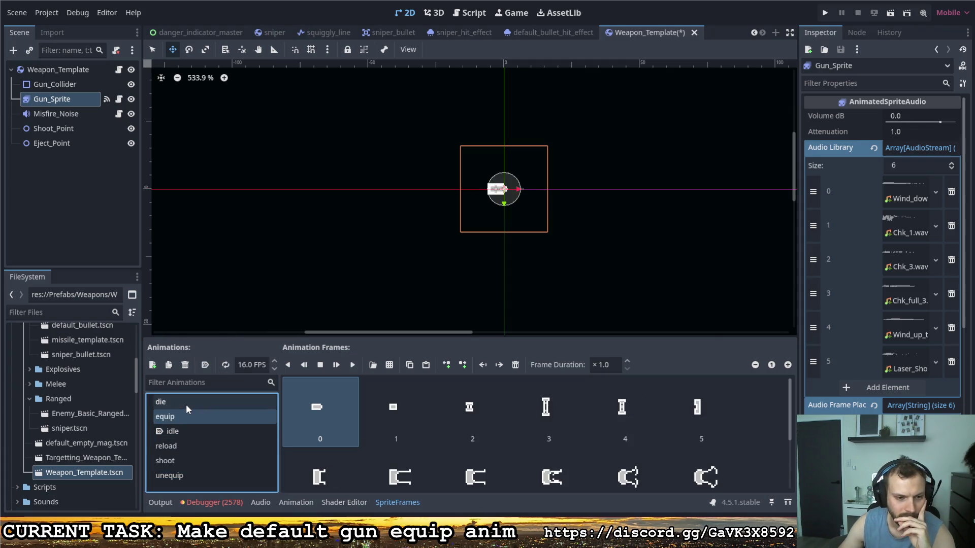
click(186, 404)
click(188, 416)
click(249, 364)
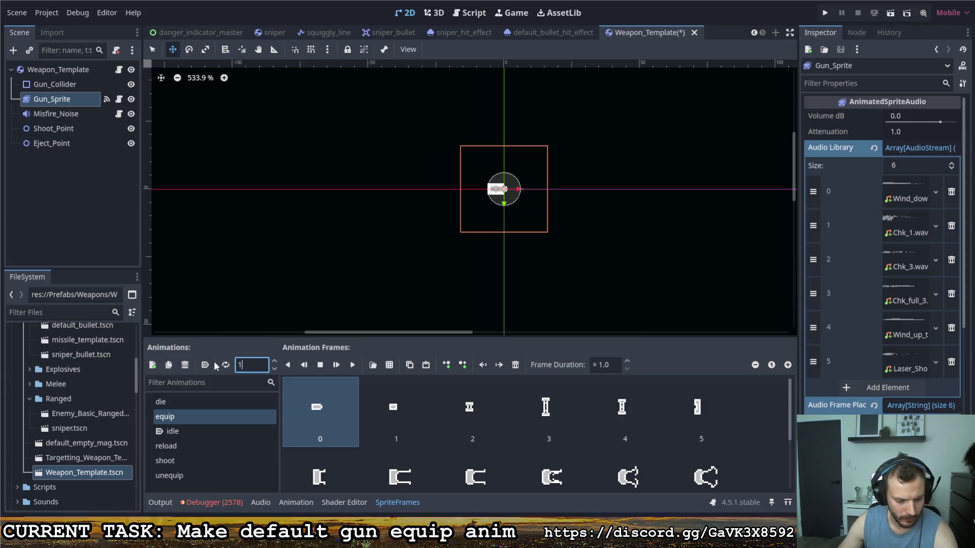
click(199, 443)
Step: Preview the shoot, unequip and equip animations, then open the Materials/Weapons sprite-sheet dialog
click(195, 458)
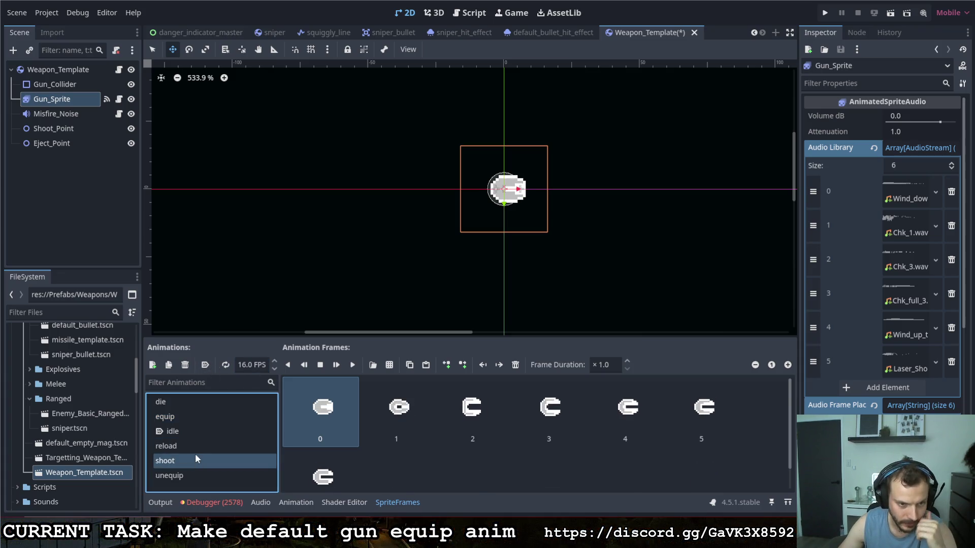
click(196, 449)
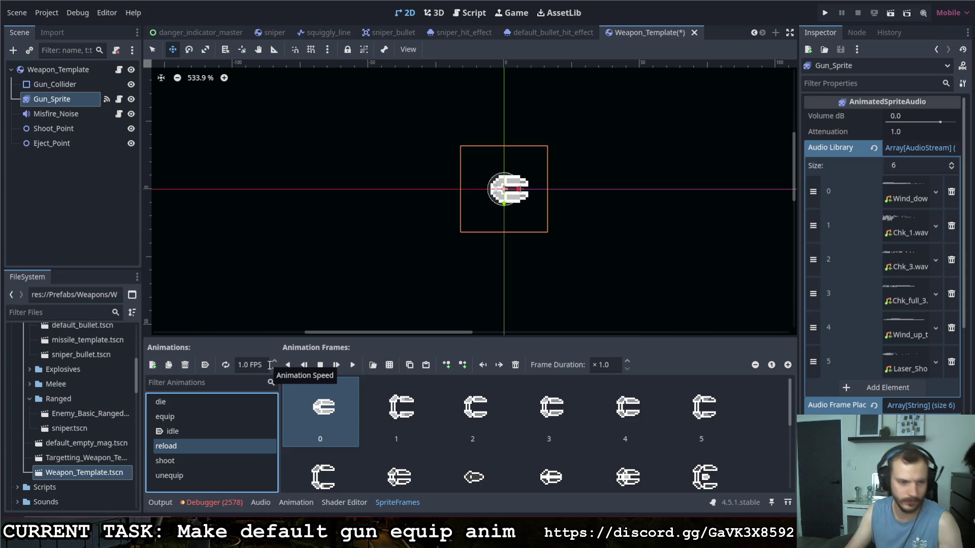
click(184, 460)
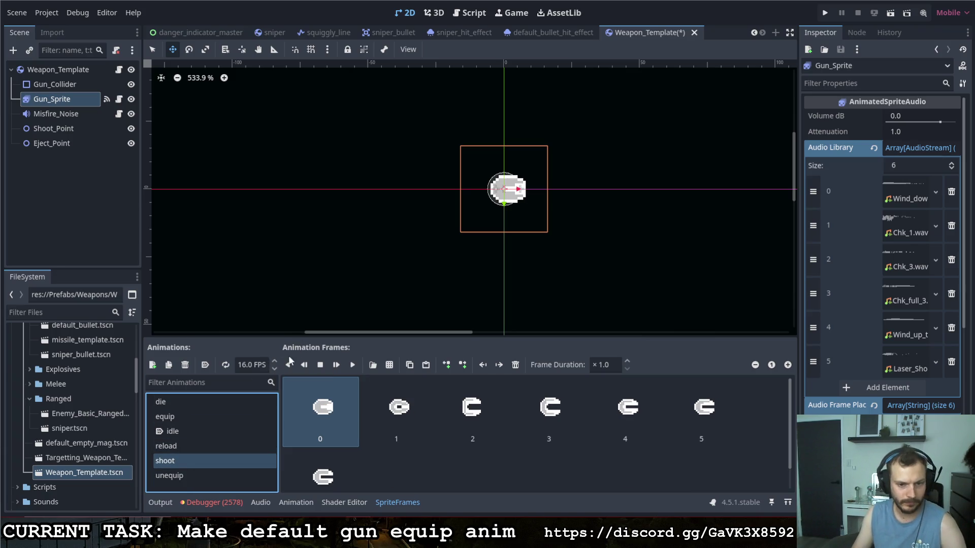
click(352, 365)
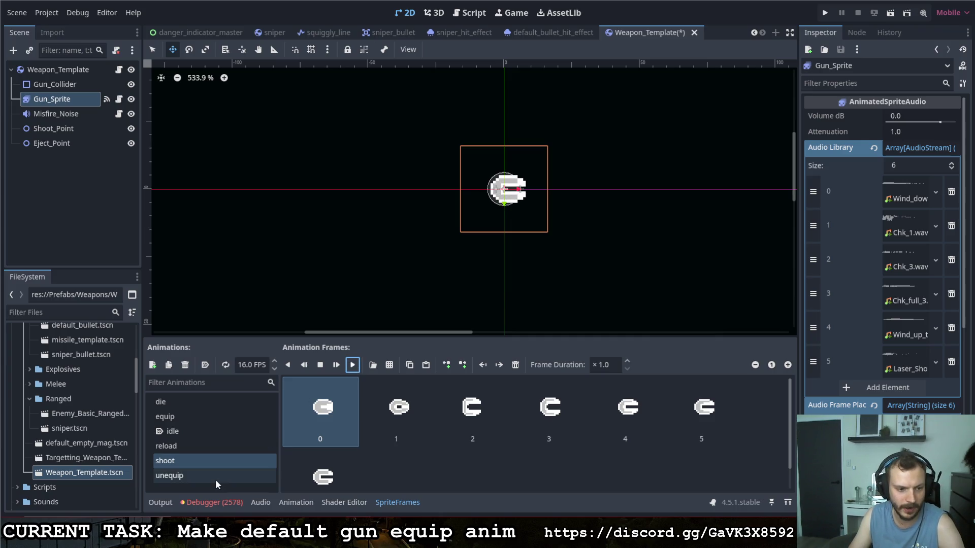
click(216, 477)
click(354, 365)
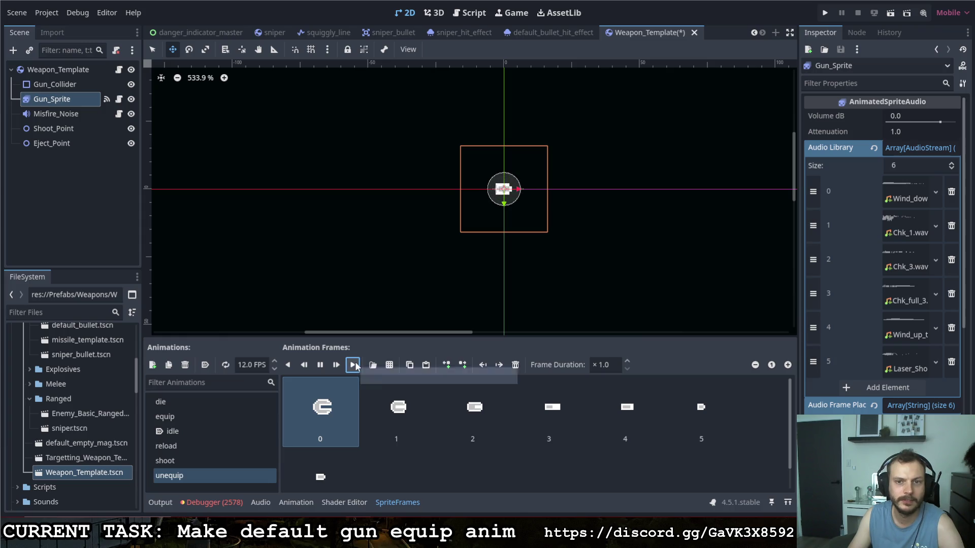
click(179, 415)
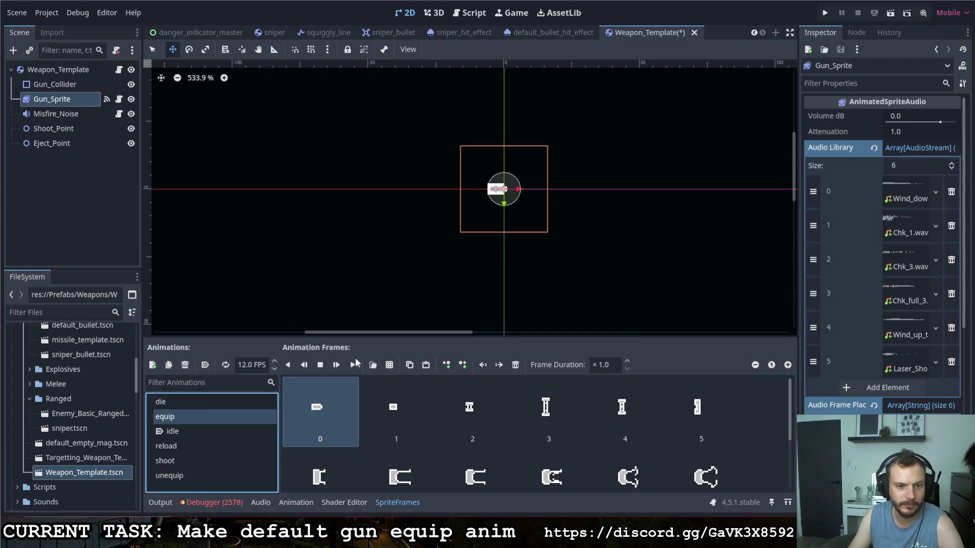
click(354, 367)
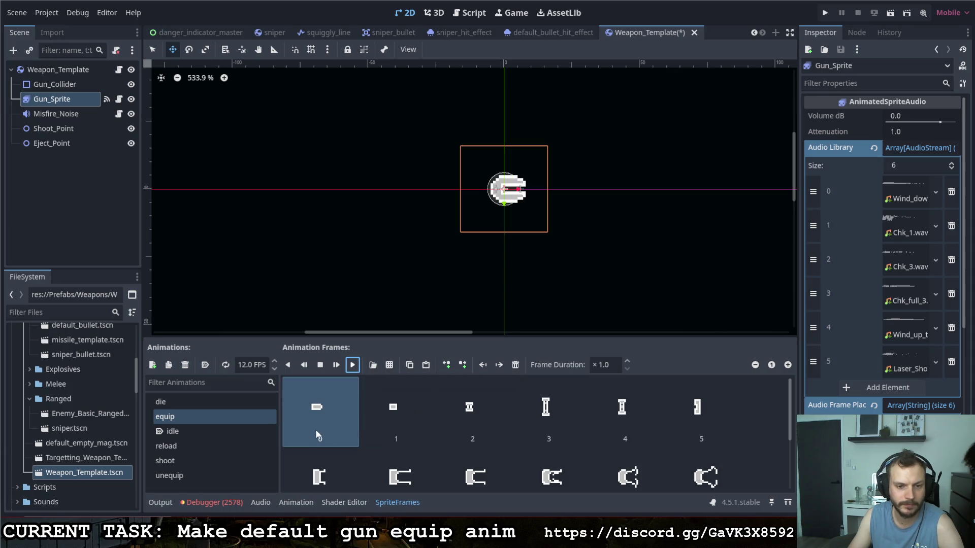
click(390, 364)
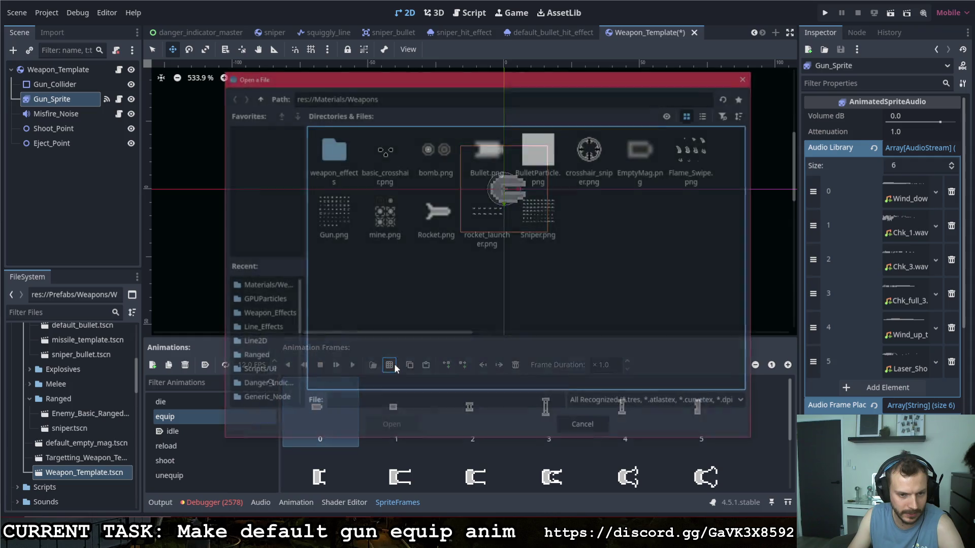
Step: Add one Gun.png cell to equip and move it to the first slot
click(344, 228)
click(388, 428)
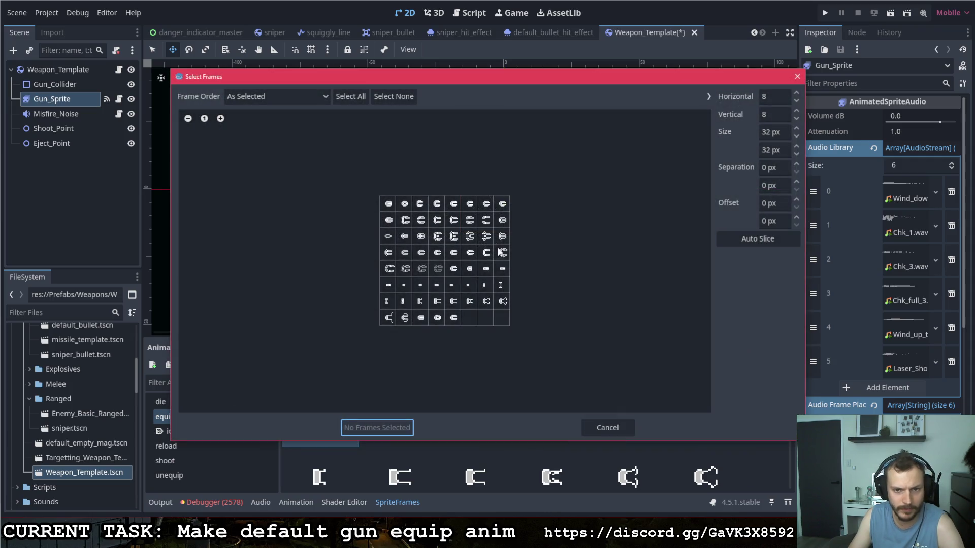
click(418, 286)
click(376, 427)
scroll(391, 428, down, 3)
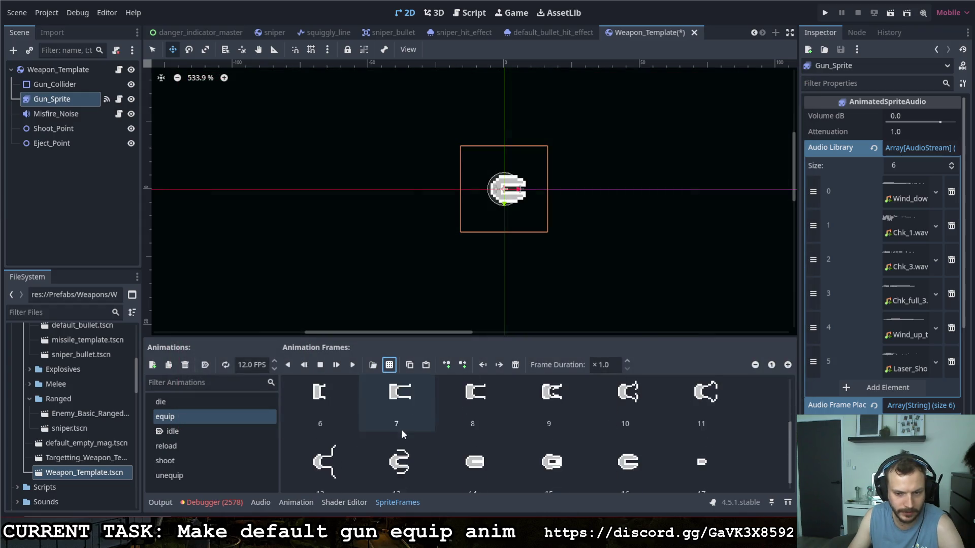
click(703, 460)
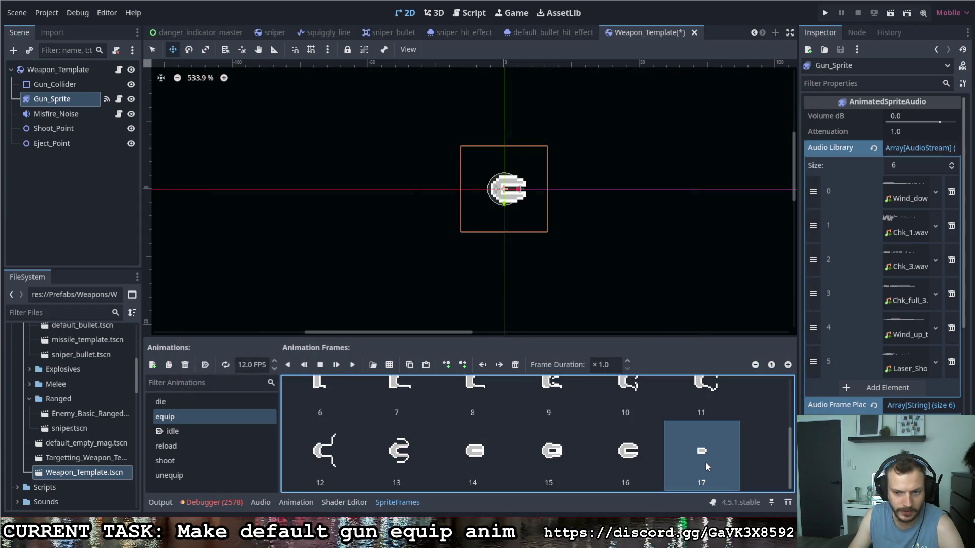
click(482, 364)
click(483, 364)
click(483, 365)
click(483, 364)
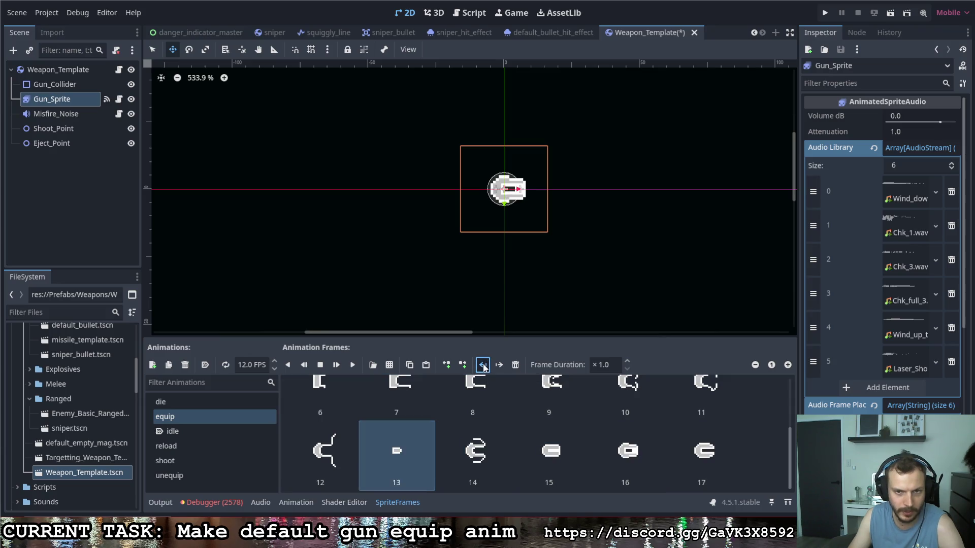
click(482, 364)
click(483, 365)
click(482, 364)
click(483, 365)
click(482, 364)
click(483, 365)
click(483, 365)
click(482, 364)
click(483, 365)
click(483, 364)
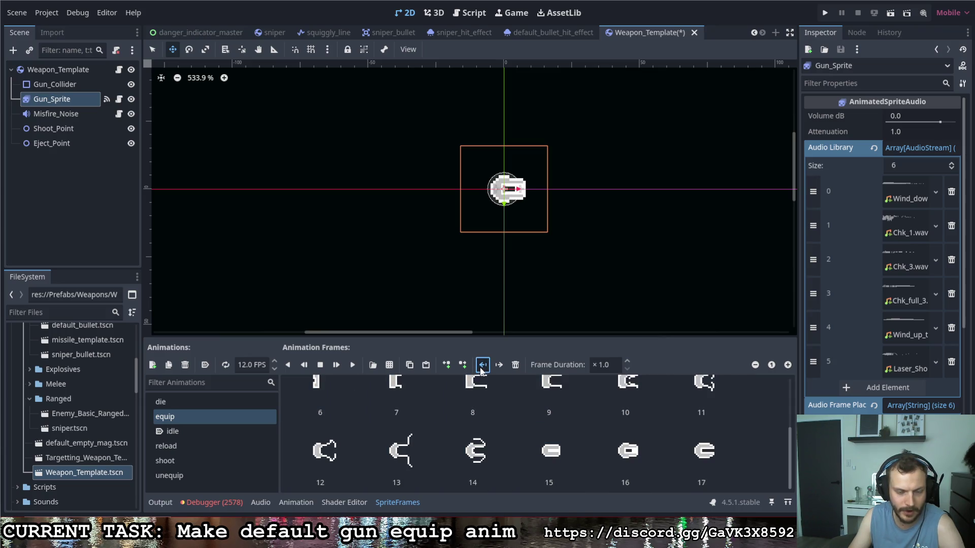
Step: Play the reordered equip animation from frame 0 several times
scroll(480, 434, up, 3)
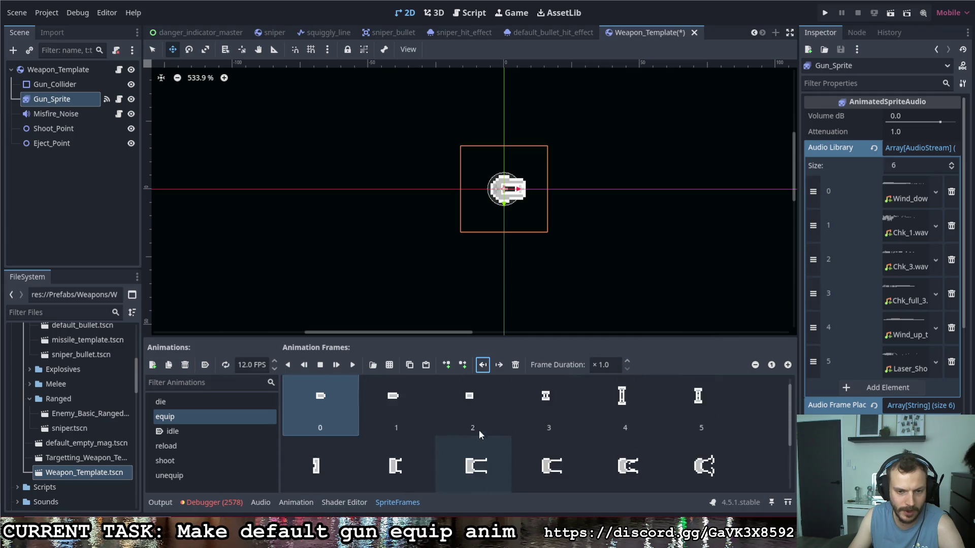
click(381, 403)
click(331, 409)
click(352, 364)
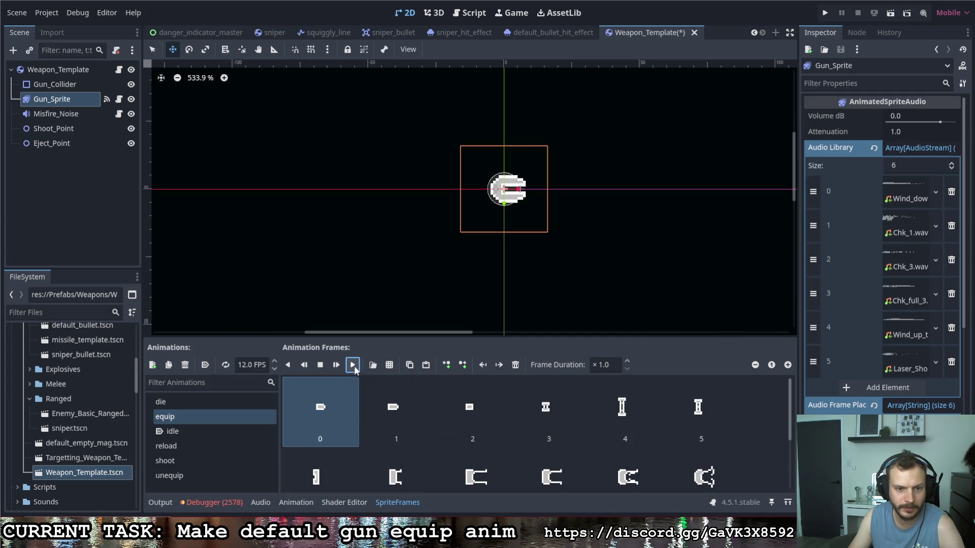
click(353, 366)
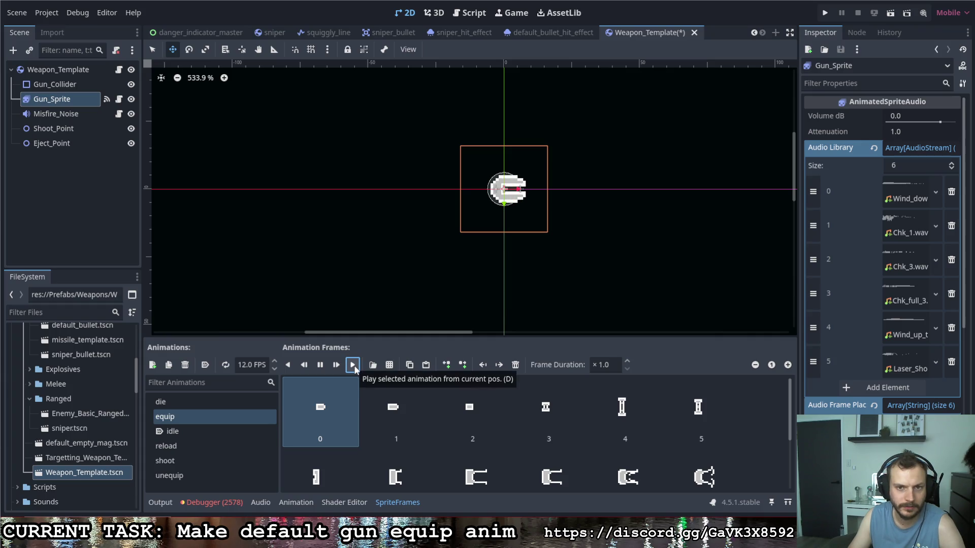
click(353, 366)
click(353, 366)
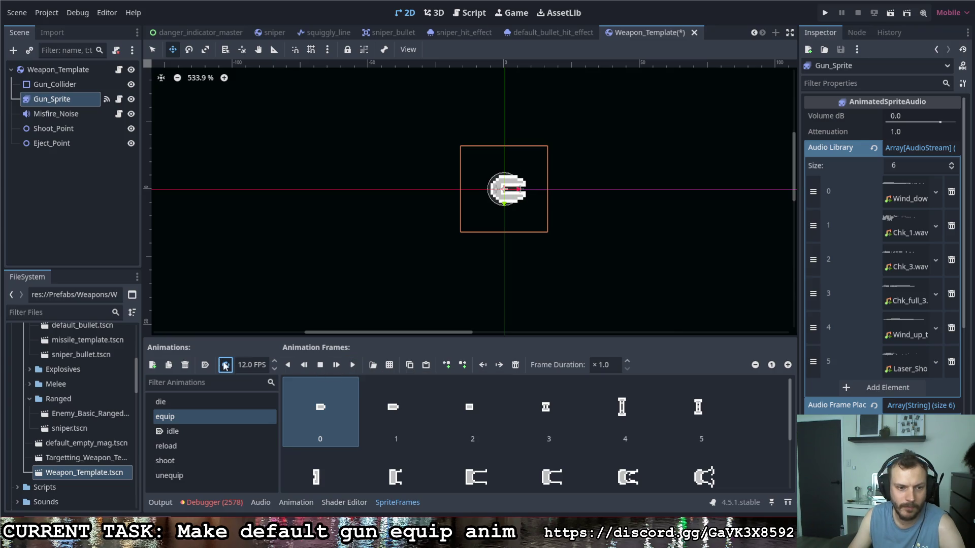
click(353, 366)
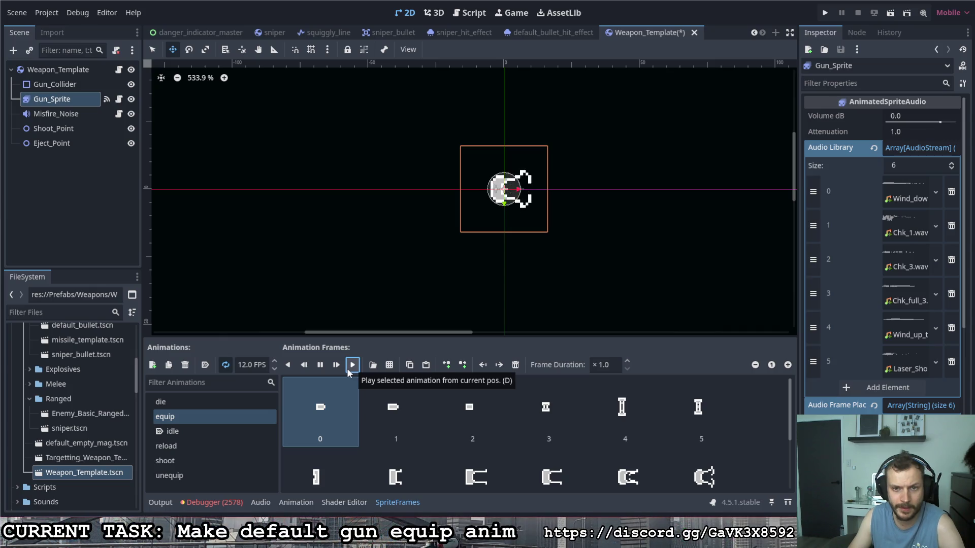
Step: Turn on looping for the equip animation and switch back to idle
click(225, 365)
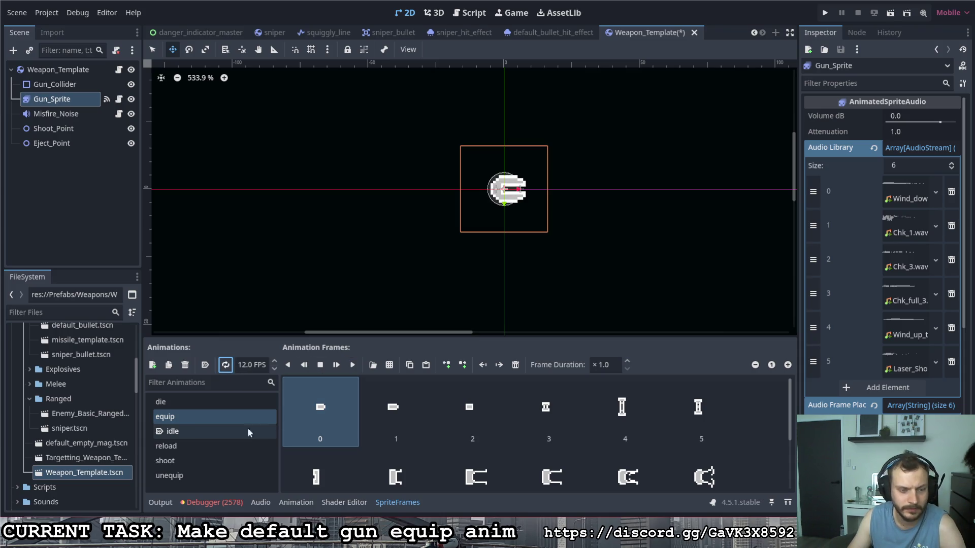
click(196, 431)
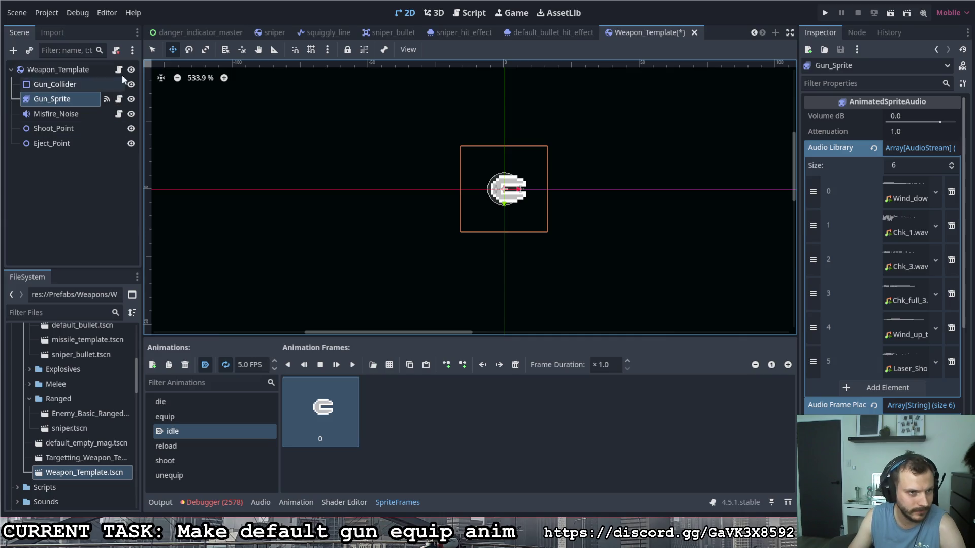
click(119, 69)
Step: Scroll gun.gd to equip() and inspect the line playing the "equip" animation
scroll(404, 225, down, 20)
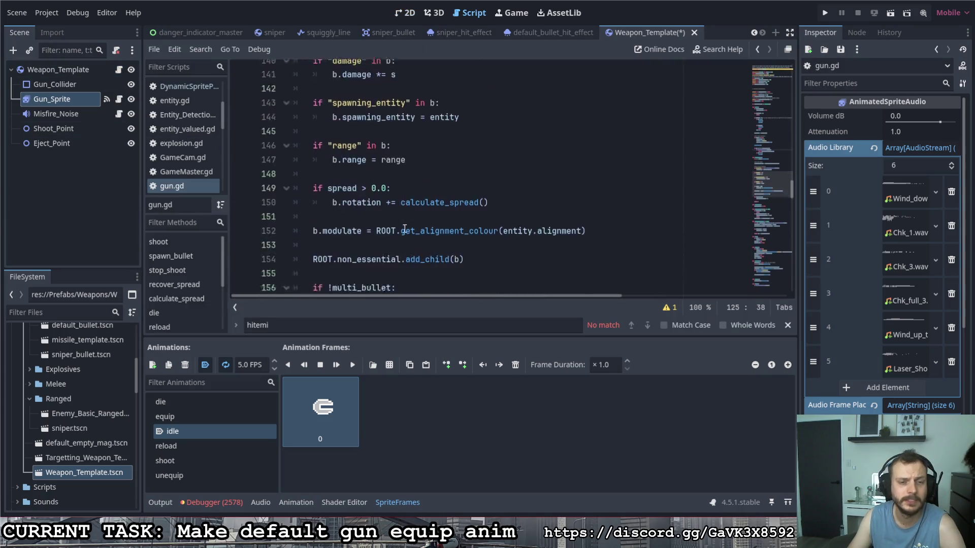
scroll(404, 225, down, 20)
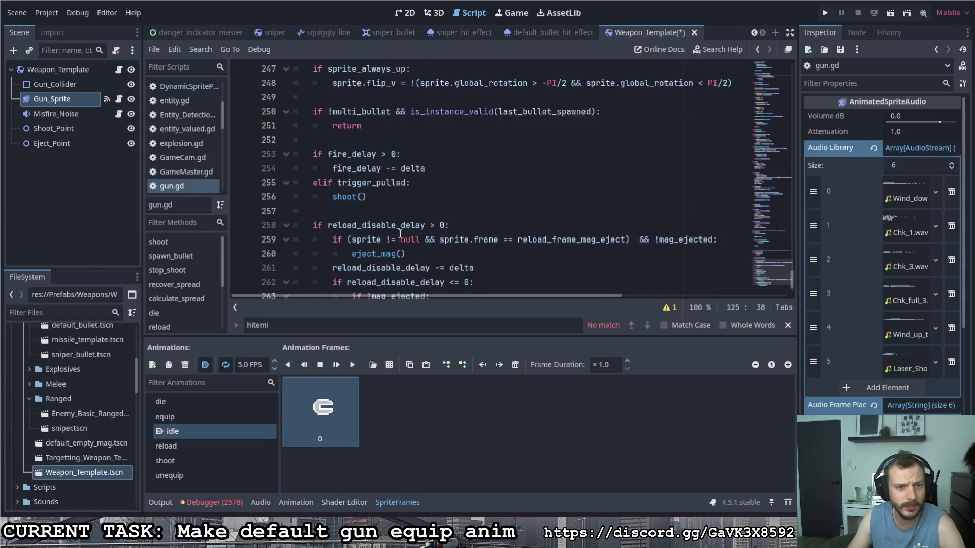
scroll(399, 232, up, 7)
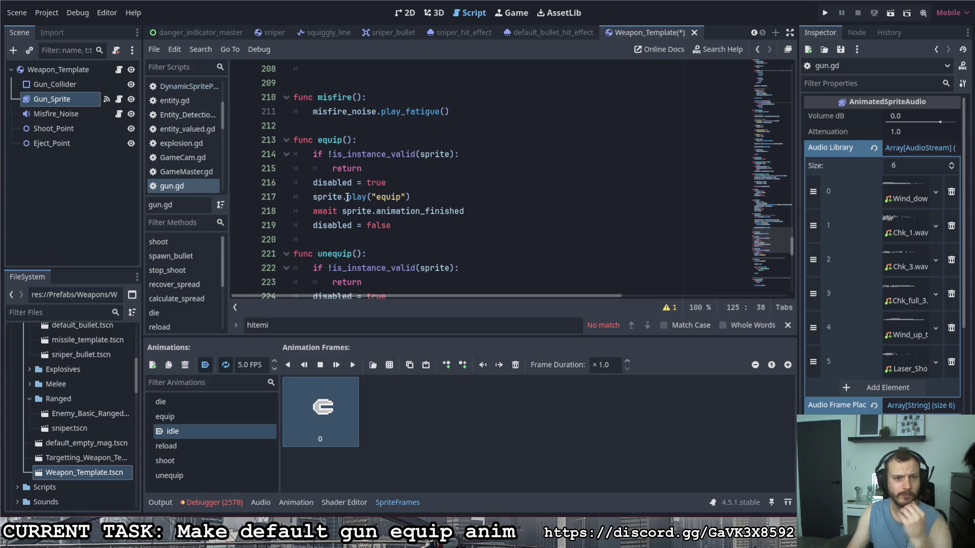
click(428, 198)
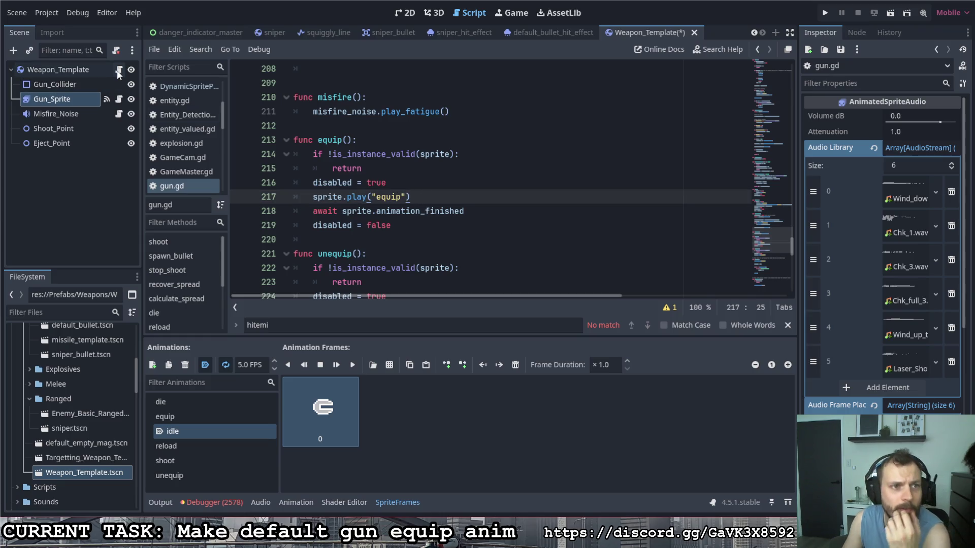
scroll(392, 188, down, 1)
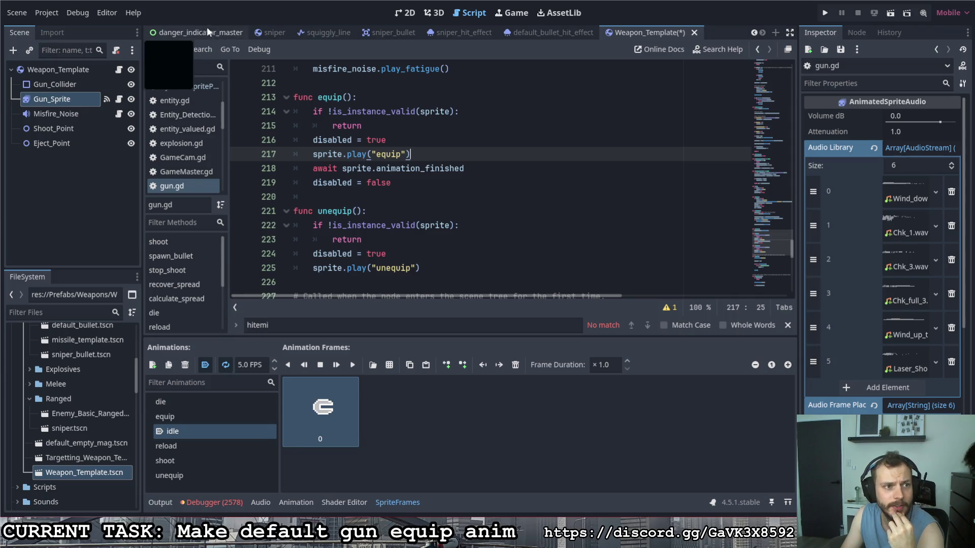
mouse_move(252, 32)
mouse_move(187, 31)
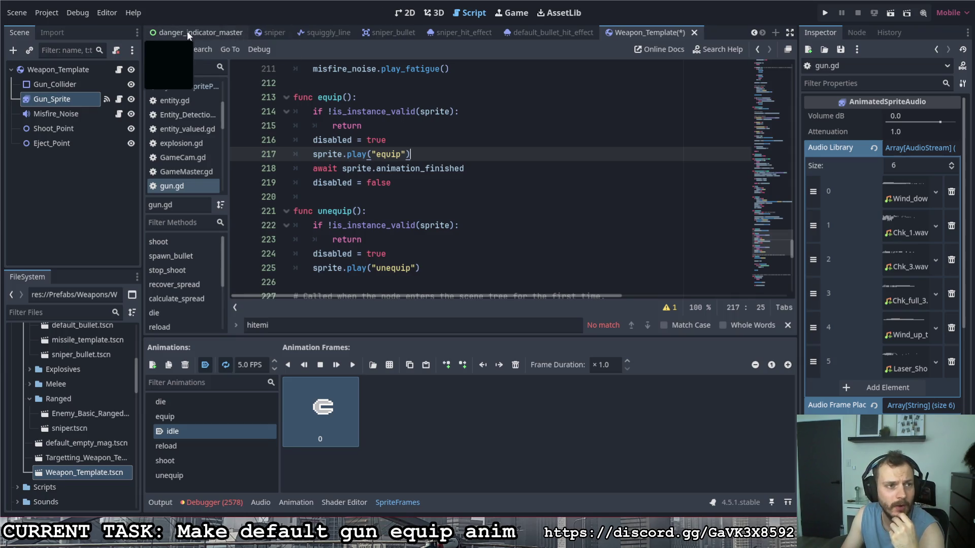